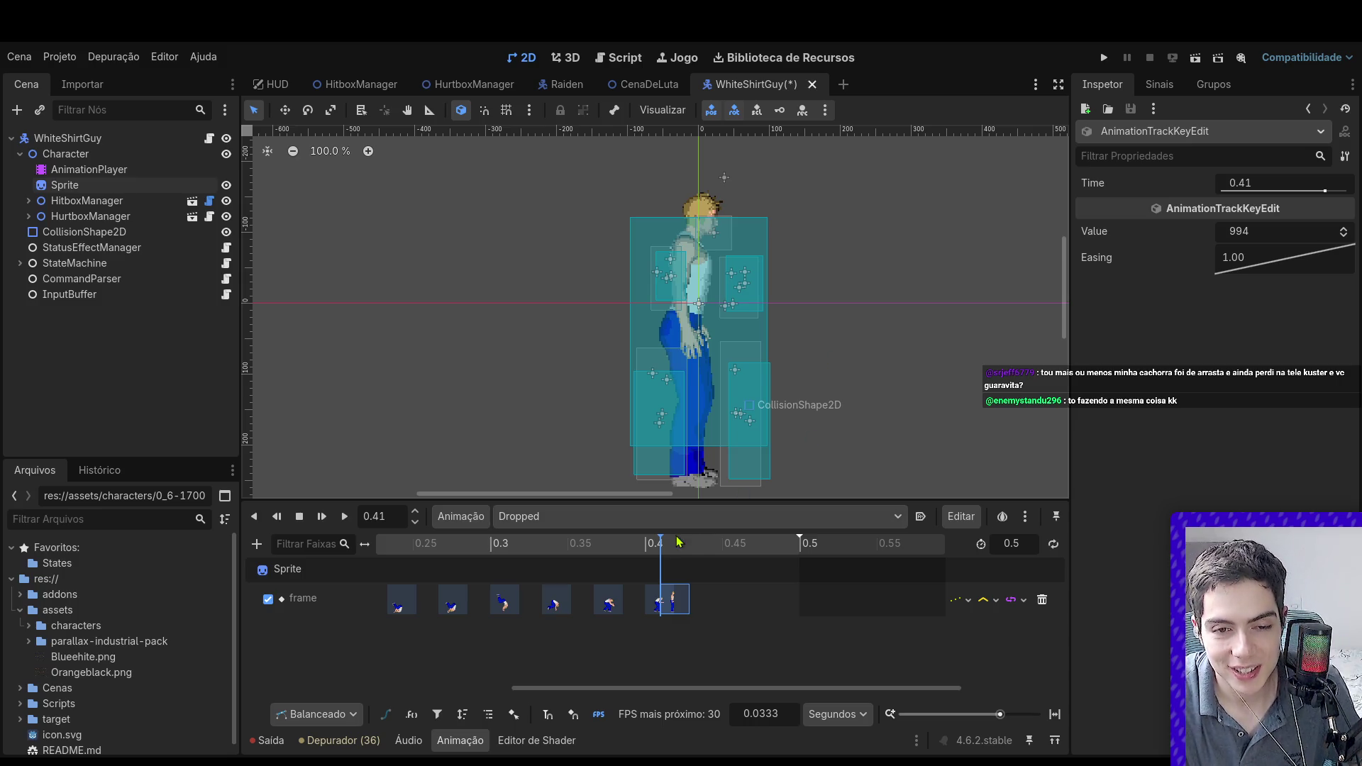
# Step: Review the Dropped frames and move the last frame key later to about 0.428 s
pyautogui.moveTo(701, 557)
pyautogui.mouseDown()
pyautogui.moveTo(385, 561)
pyautogui.moveTo(698, 563)
pyautogui.mouseUp()
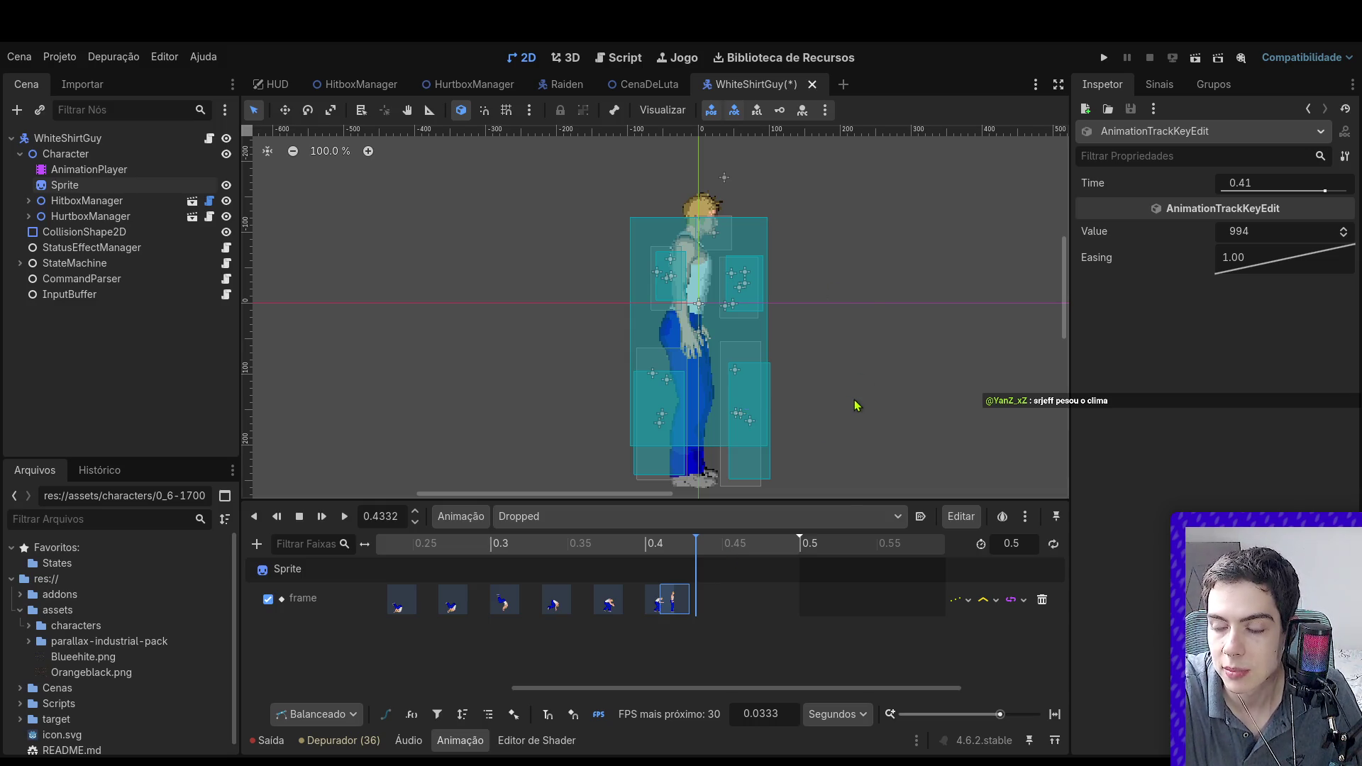
pyautogui.moveTo(629, 558)
pyautogui.mouseDown()
pyautogui.moveTo(443, 561)
pyautogui.moveTo(679, 545)
pyautogui.mouseUp()
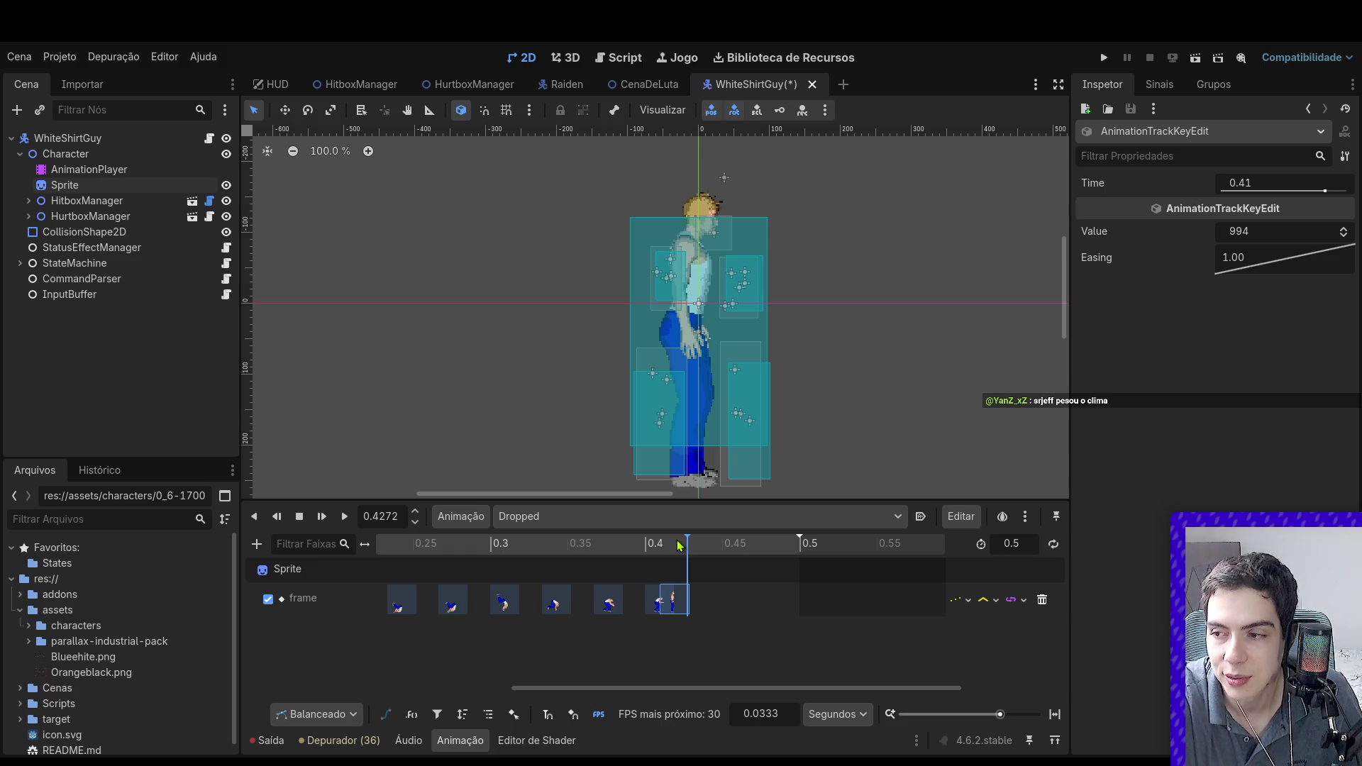
pyautogui.moveTo(645, 544)
pyautogui.mouseDown()
pyautogui.moveTo(572, 545)
pyautogui.moveTo(724, 546)
pyautogui.moveTo(528, 563)
pyautogui.moveTo(703, 562)
pyautogui.moveTo(707, 614)
pyautogui.mouseUp()
pyautogui.click(691, 559)
pyautogui.moveTo(419, 563); pyautogui.dragTo(756, 563)
# Step: Play the Dropped animation from the start to check the new ending
pyautogui.click(345, 516)
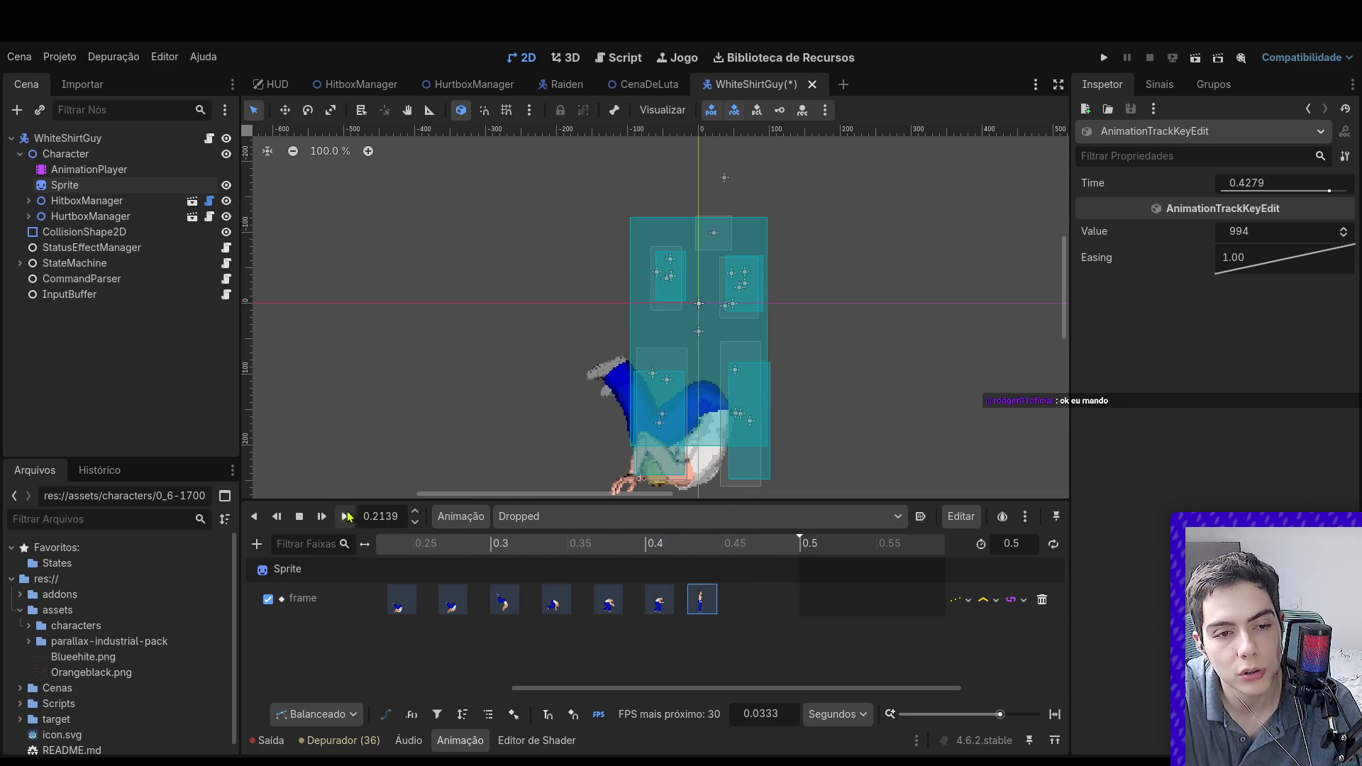
pyautogui.moveTo(383, 545); pyautogui.dragTo(381, 545)
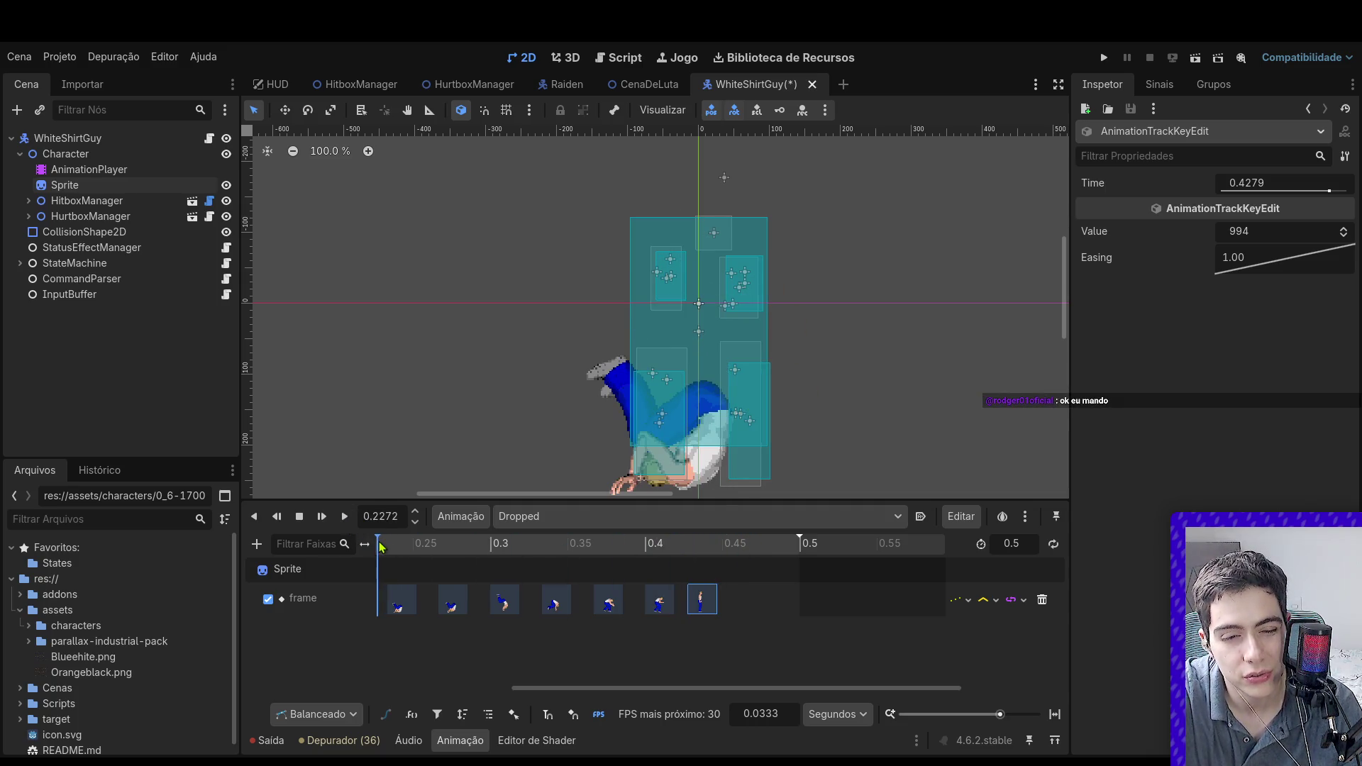
pyautogui.click(345, 516)
pyautogui.click(380, 548)
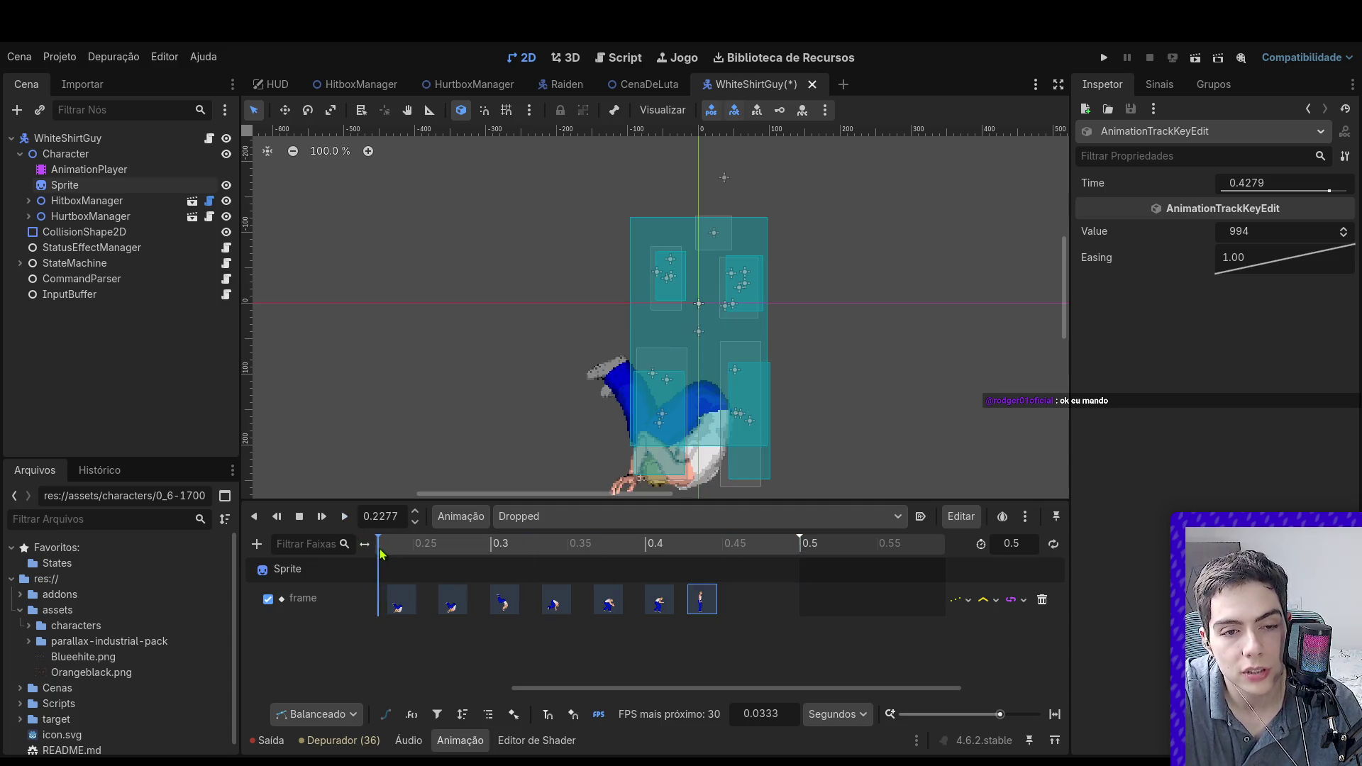
# Step: Scrub the Dropped animation and select the frame keys at 0.3667, 0.4 and 0.4333 s
pyautogui.scroll(-3, 383, 548)
pyautogui.click(488, 547)
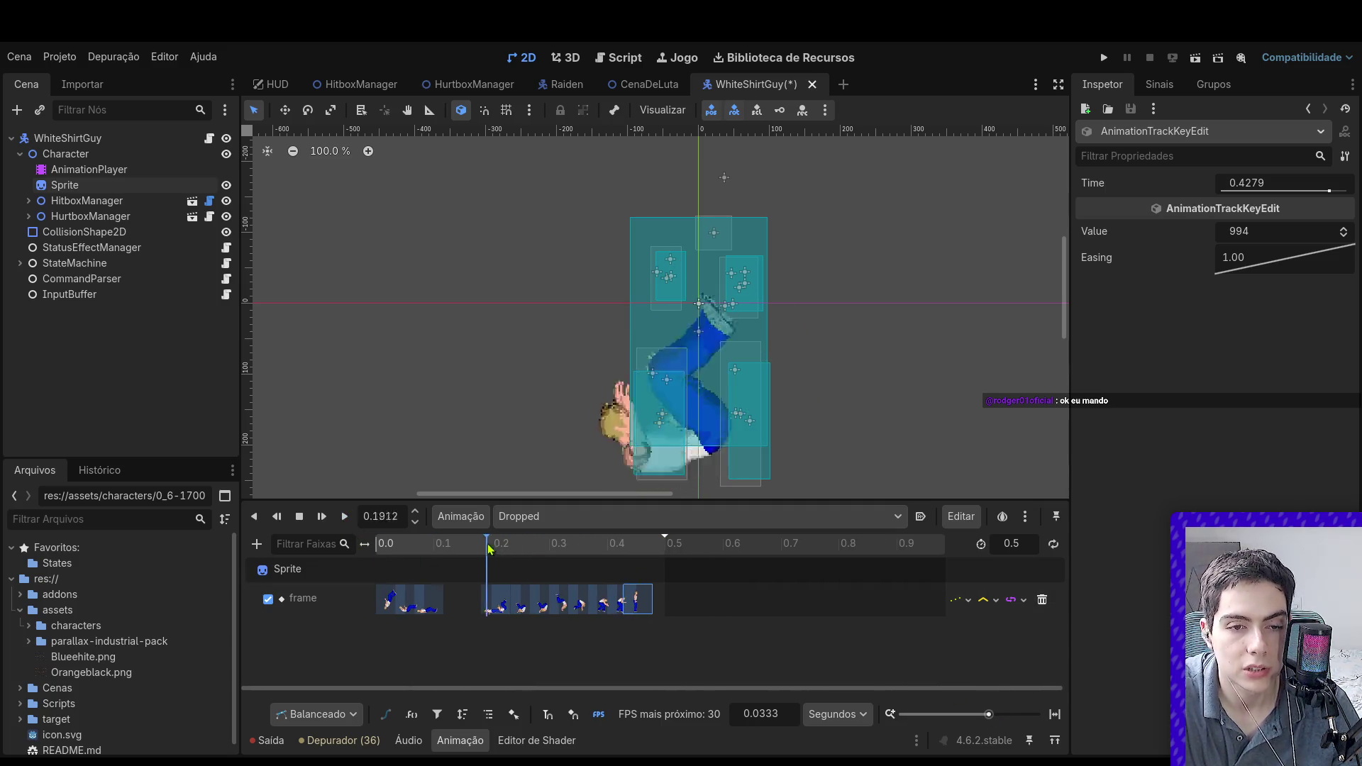
pyautogui.moveTo(488, 547)
pyautogui.mouseDown()
pyautogui.moveTo(390, 546)
pyautogui.moveTo(522, 552)
pyautogui.moveTo(588, 579)
pyautogui.mouseUp()
pyautogui.moveTo(989, 715); pyautogui.dragTo(1009, 721)
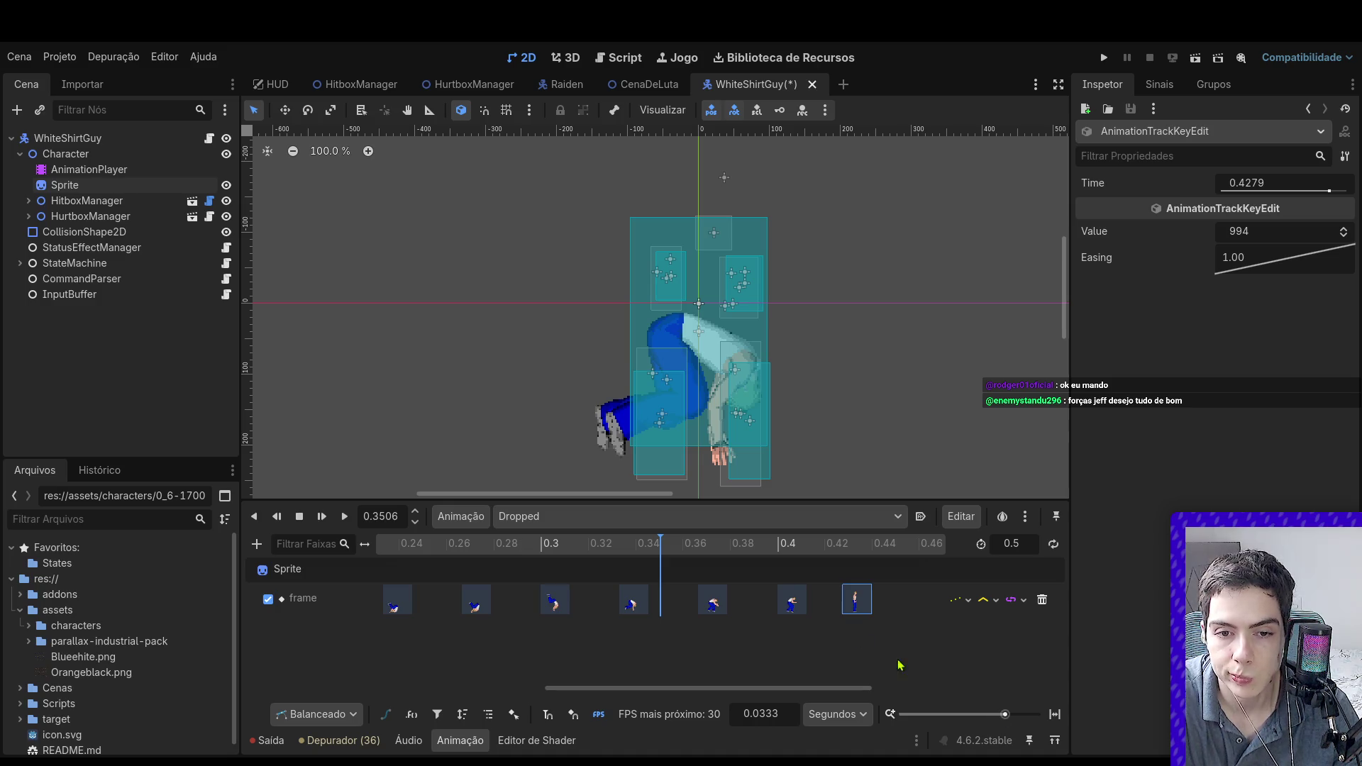
pyautogui.moveTo(757, 557); pyautogui.dragTo(866, 555)
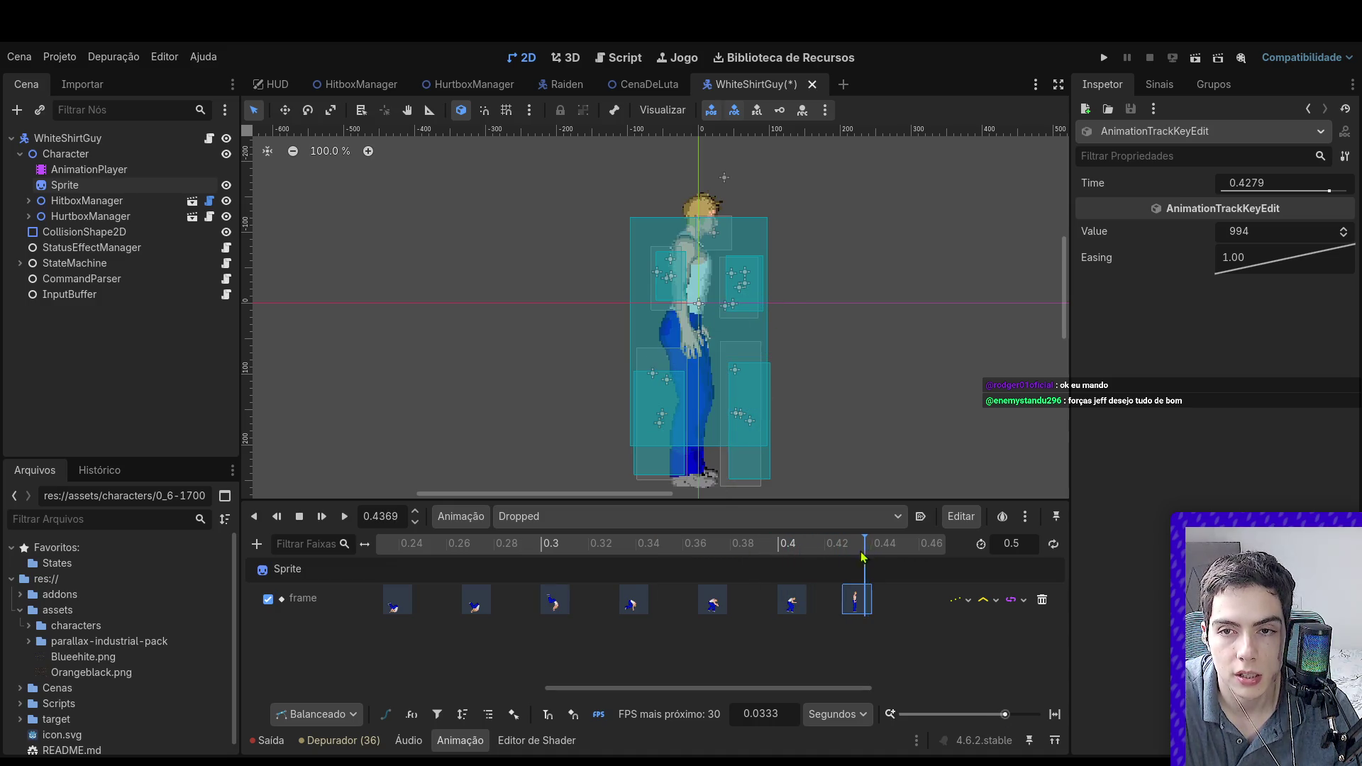
pyautogui.click(801, 602)
pyautogui.click(856, 602)
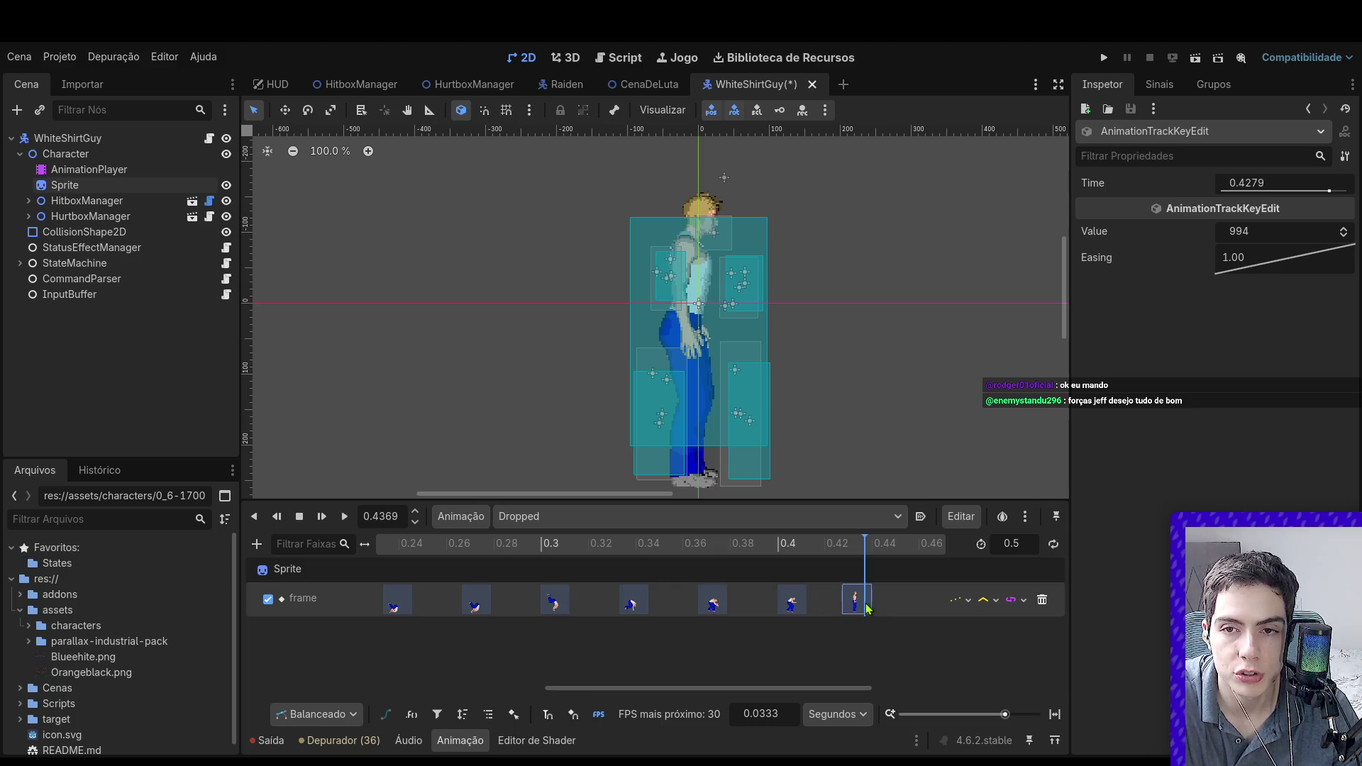
pyautogui.click(713, 602)
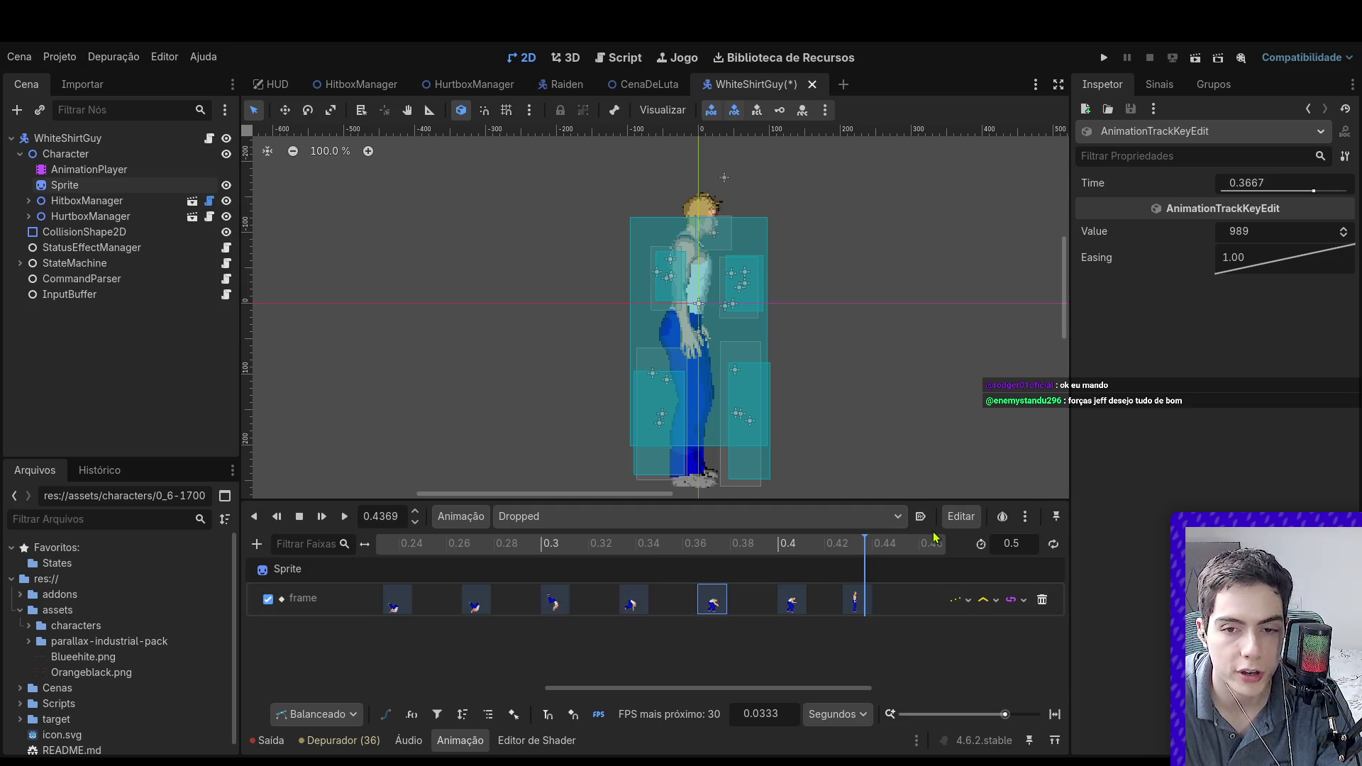
pyautogui.moveTo(1004, 715); pyautogui.dragTo(982, 715)
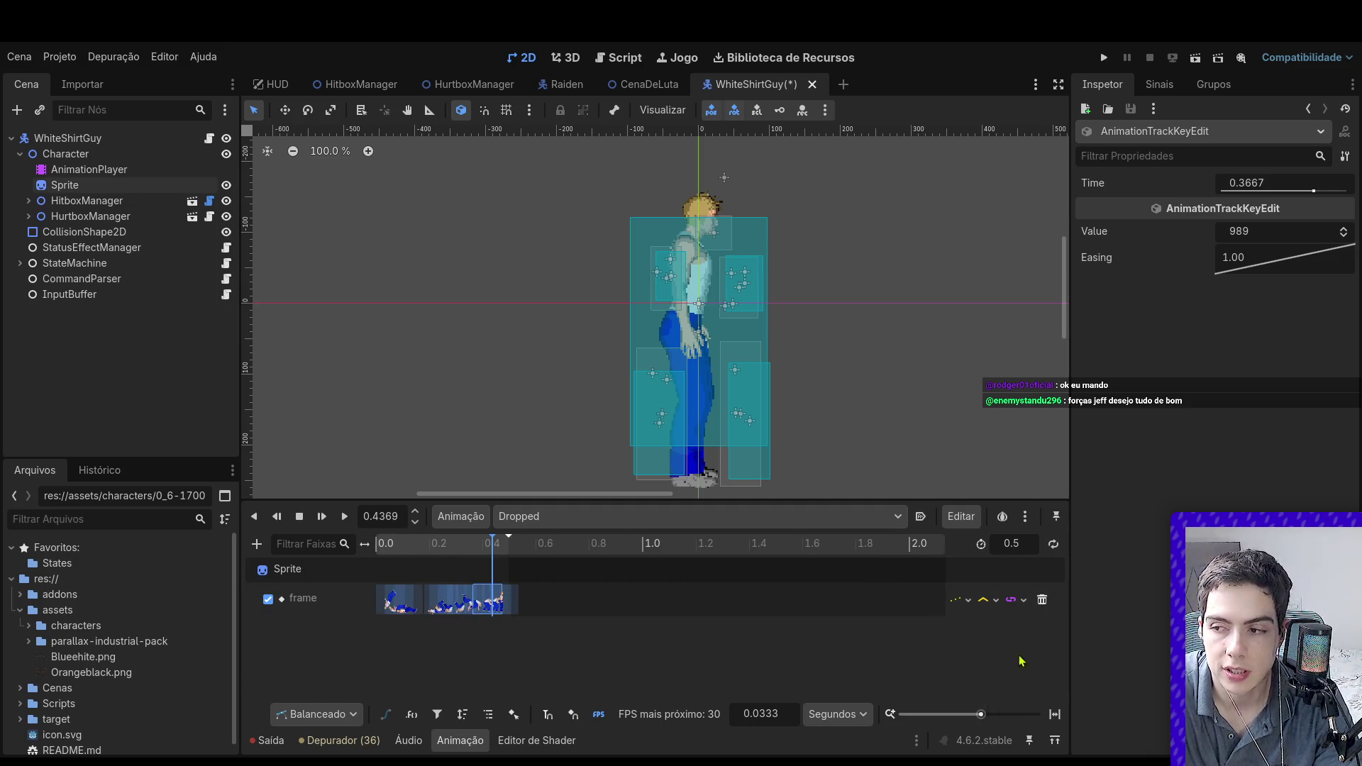
# Step: Set the animation length to 1 s and box-select every frame key on the track
pyautogui.click(1026, 544)
pyautogui.write('1')
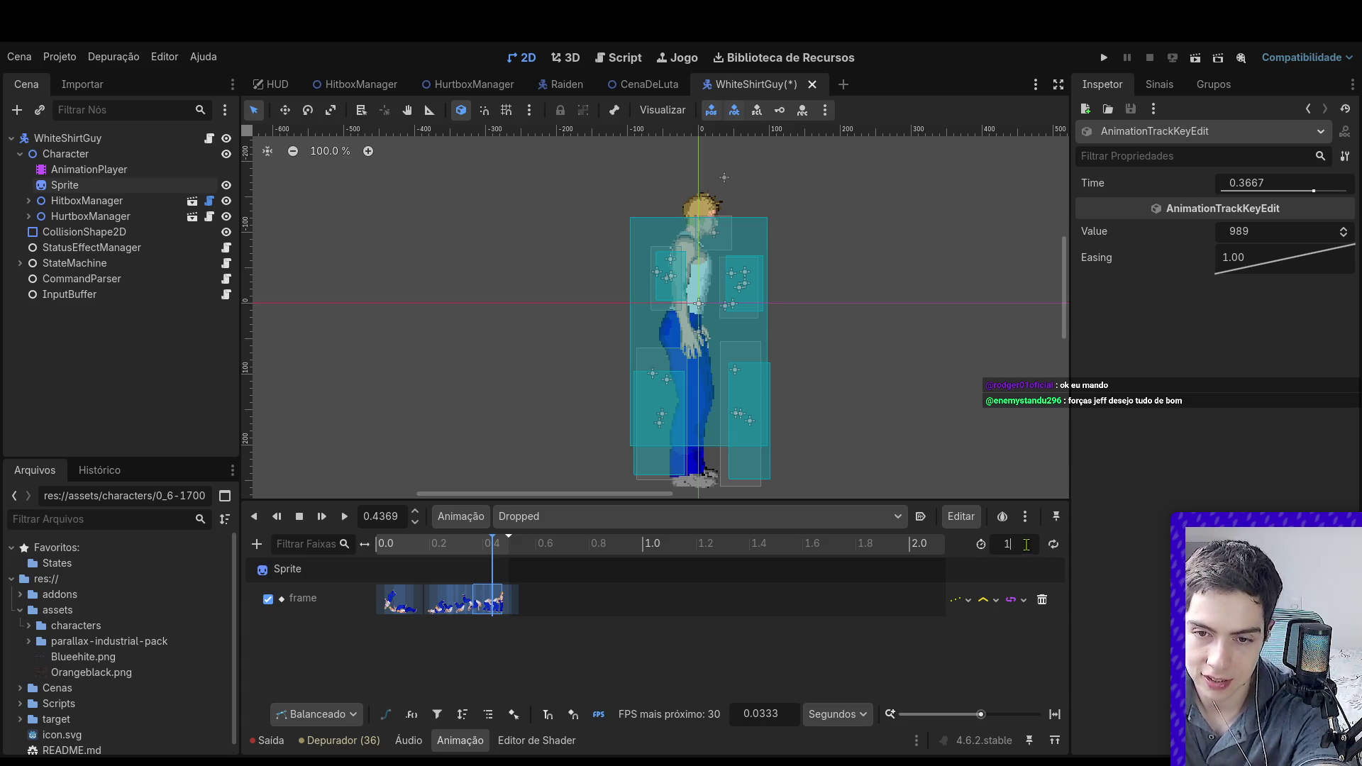
pyautogui.press('Return')
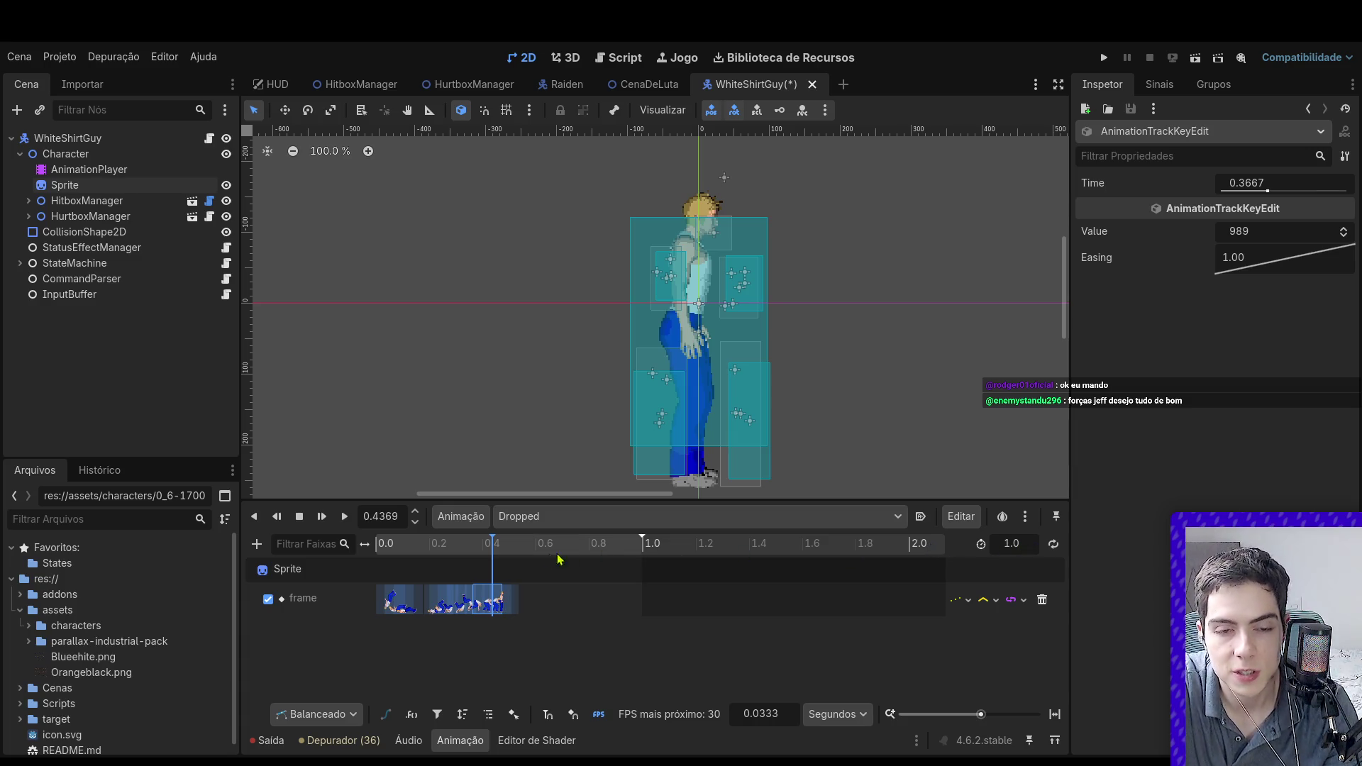
pyautogui.moveTo(558, 560); pyautogui.dragTo(377, 562)
pyautogui.moveTo(561, 616); pyautogui.dragTo(399, 612)
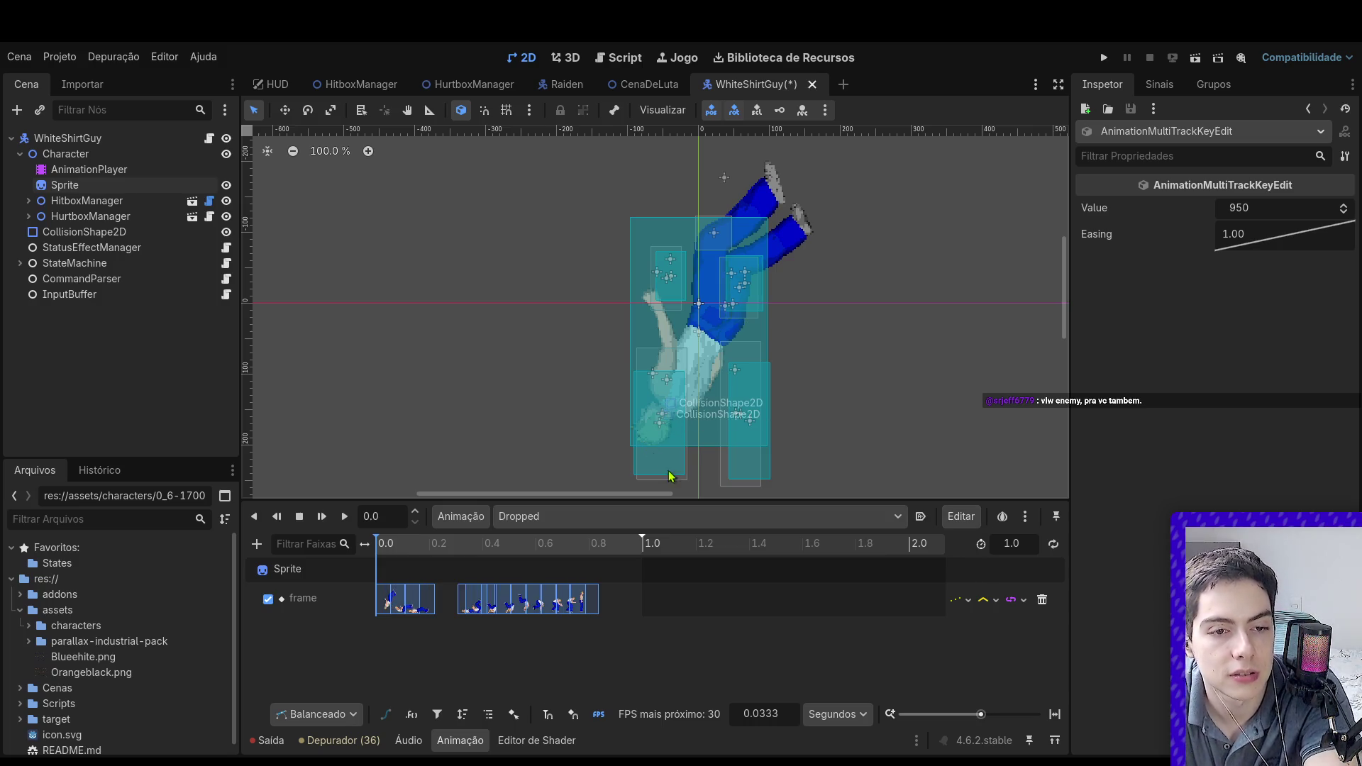
# Step: Zoom the timeline out and play the Dropped animation through to its end
pyautogui.click(987, 716)
pyautogui.moveTo(987, 715); pyautogui.dragTo(982, 715)
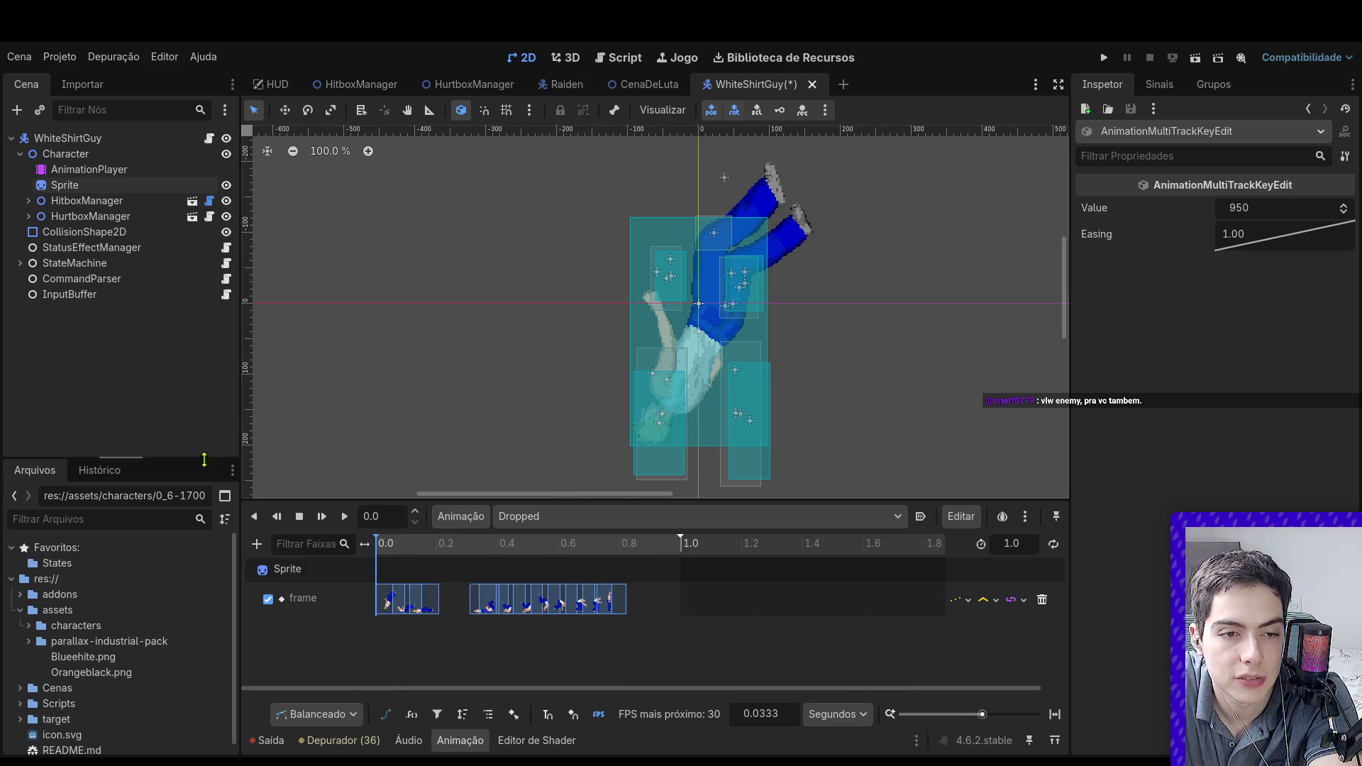
pyautogui.click(346, 517)
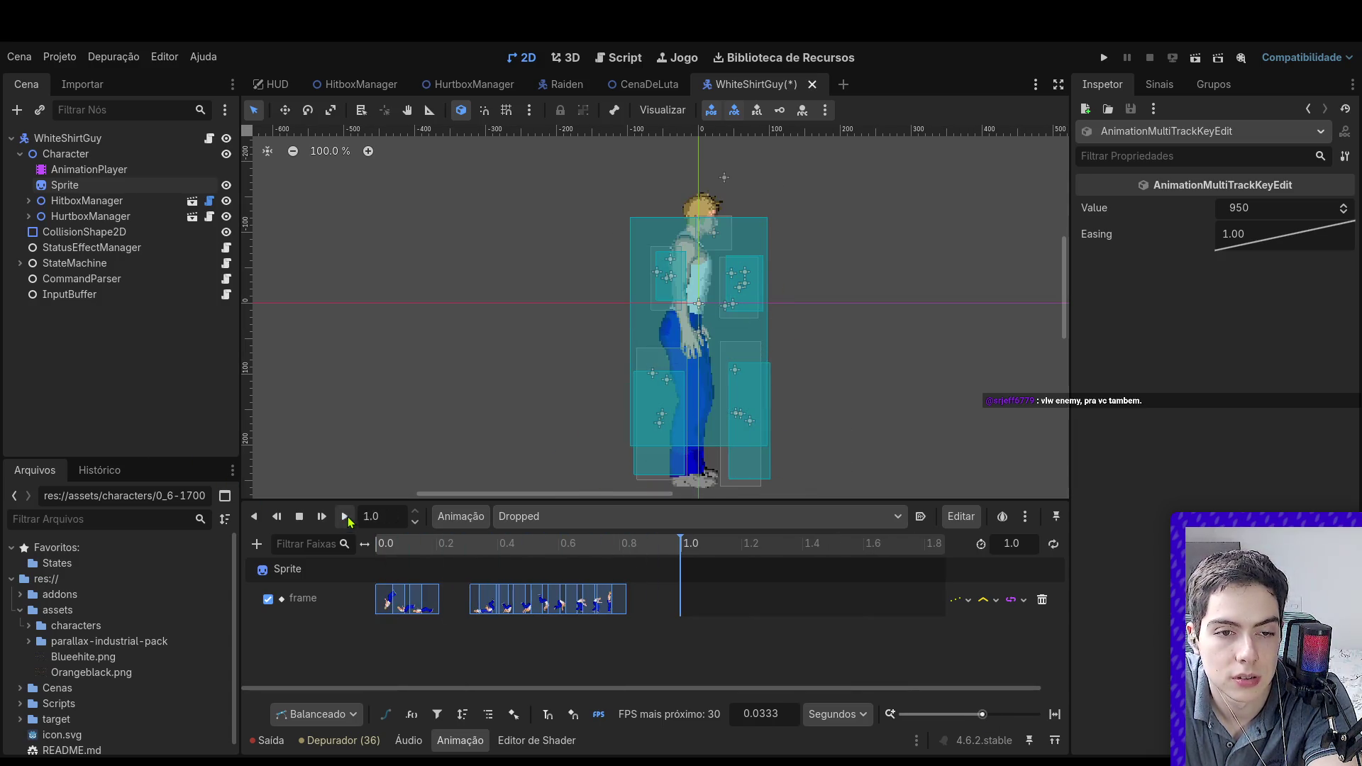
pyautogui.click(380, 548)
pyautogui.click(344, 517)
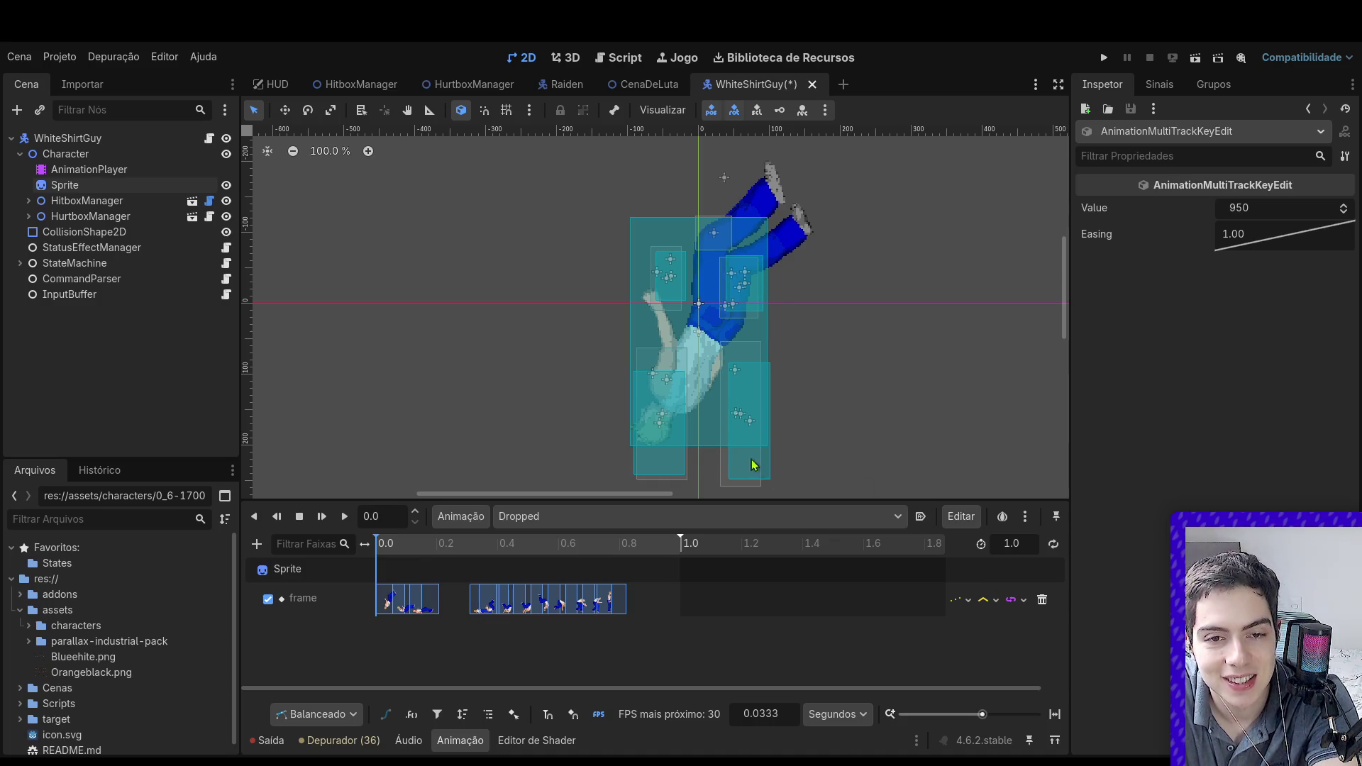
# Step: Change the Dropped animation length to 1.5 s
pyautogui.moveTo(984, 717); pyautogui.dragTo(977, 716)
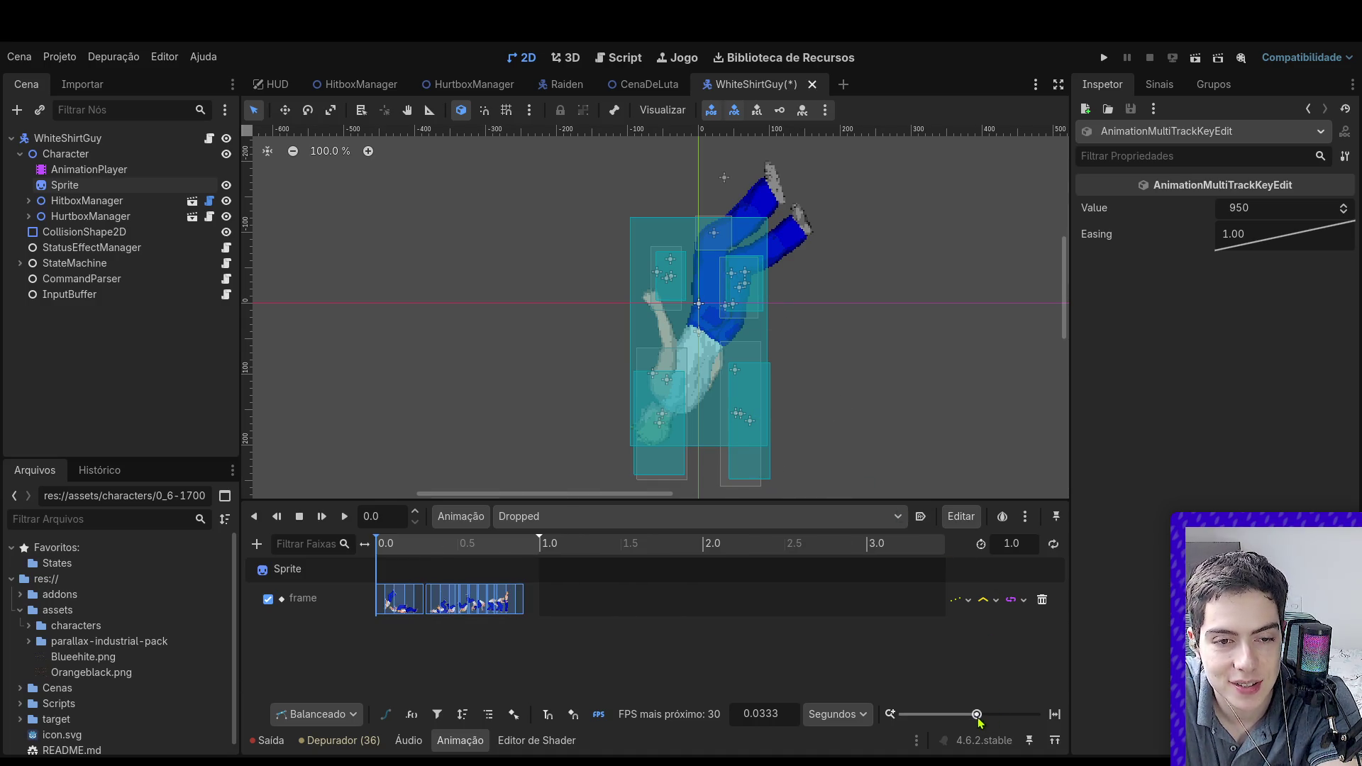
pyautogui.click(1031, 543)
pyautogui.write('.5')
pyautogui.press('Return')
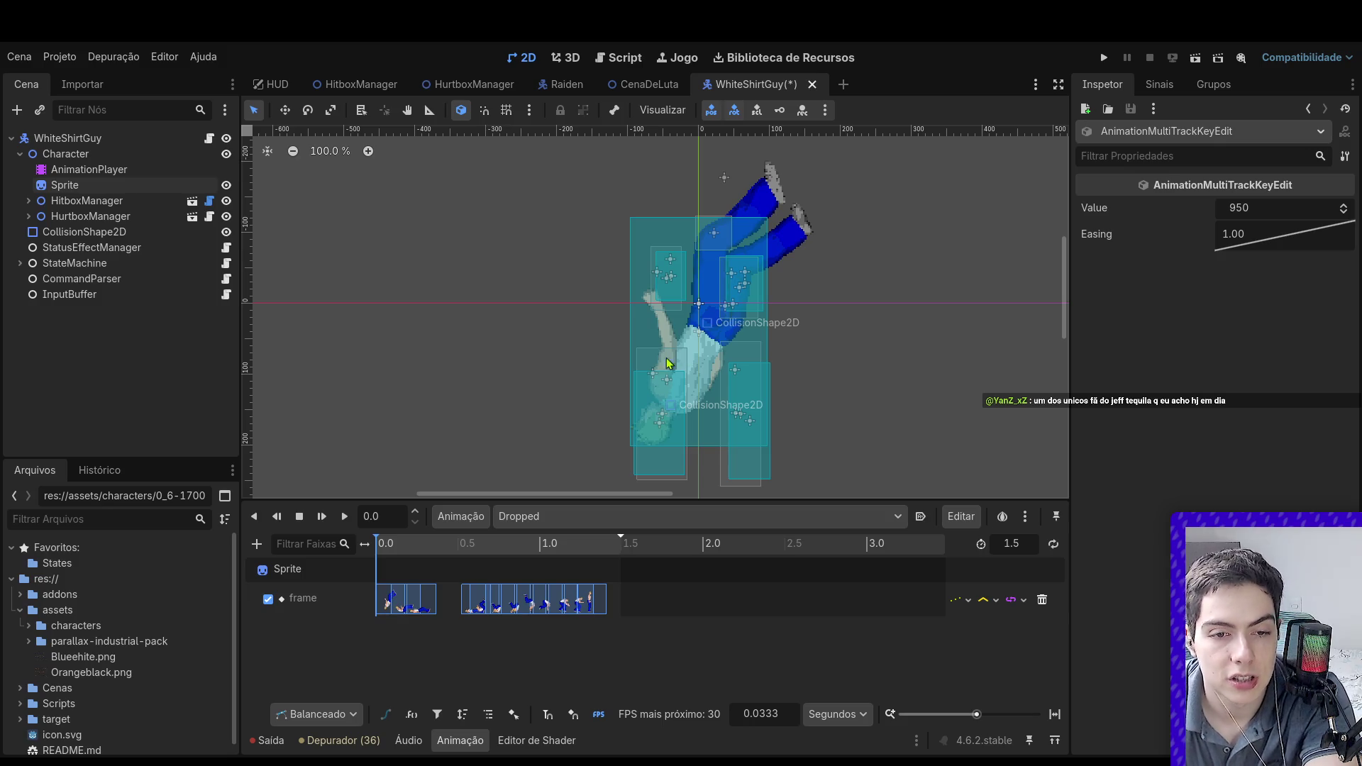
# Step: Play and scrub the lengthened animation, then save the WhiteShirtGuy scene
pyautogui.click(345, 517)
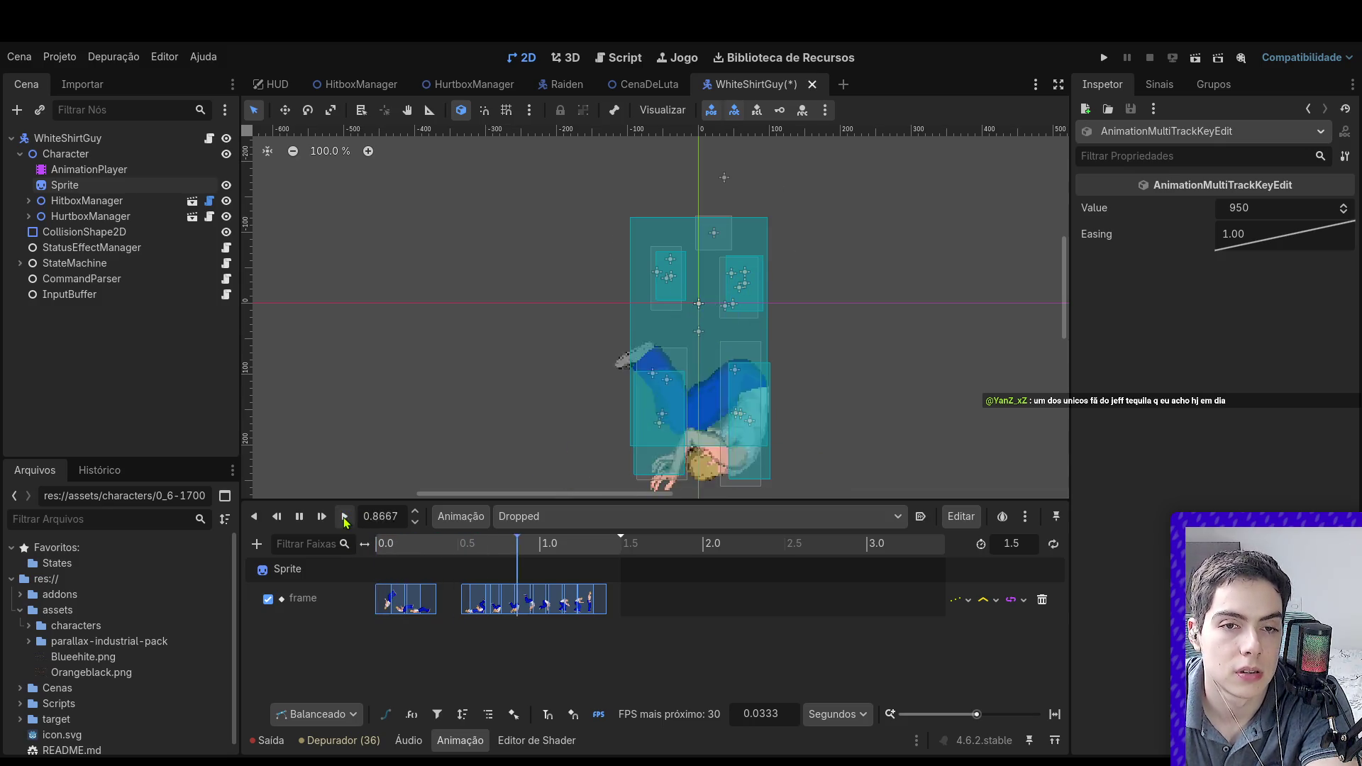
pyautogui.moveTo(481, 550)
pyautogui.mouseDown()
pyautogui.moveTo(491, 552)
pyautogui.moveTo(442, 553)
pyautogui.moveTo(589, 568)
pyautogui.mouseUp()
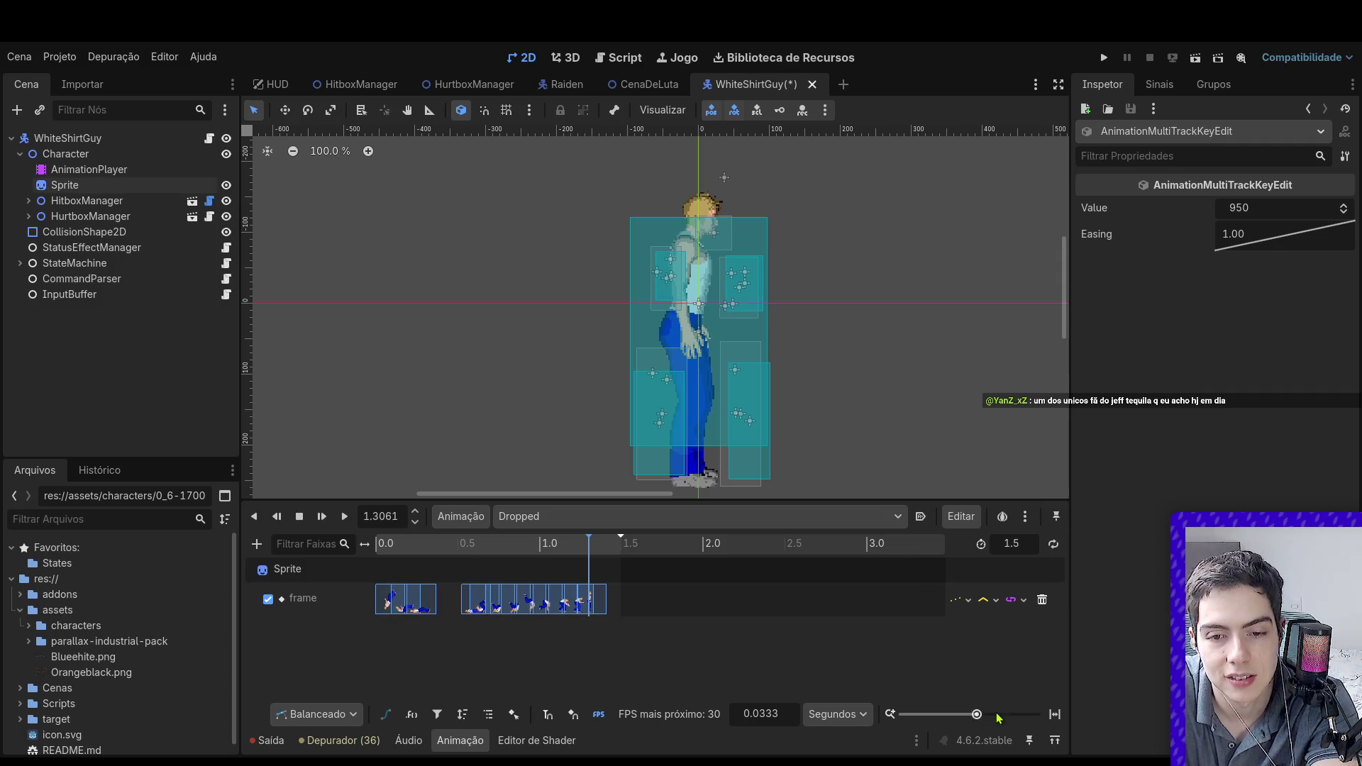
pyautogui.moveTo(977, 713); pyautogui.dragTo(990, 714)
pyautogui.moveTo(599, 550)
pyautogui.mouseDown()
pyautogui.moveTo(541, 551)
pyautogui.moveTo(645, 551)
pyautogui.moveTo(245, 543)
pyautogui.mouseUp()
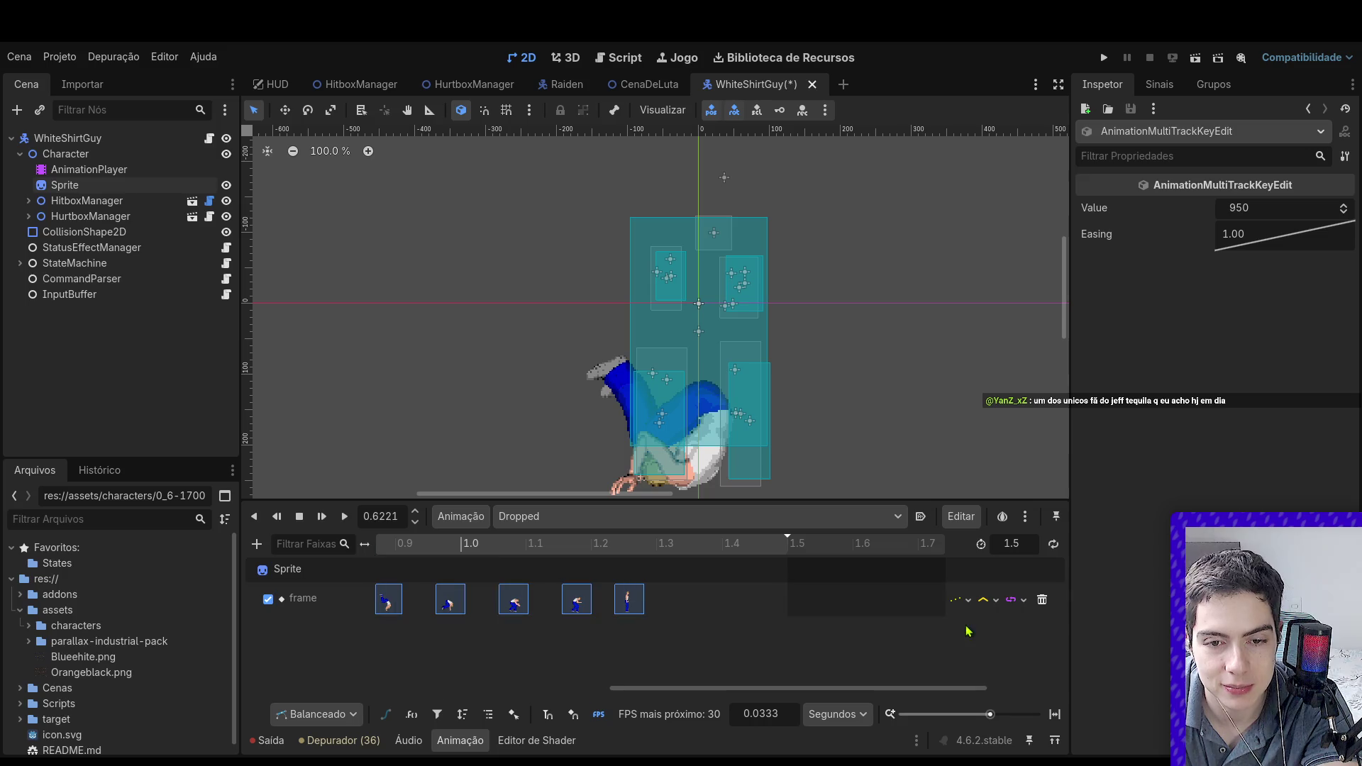
pyautogui.moveTo(990, 714); pyautogui.dragTo(978, 714)
pyautogui.click(453, 543)
pyautogui.moveTo(452, 544); pyautogui.dragTo(375, 542)
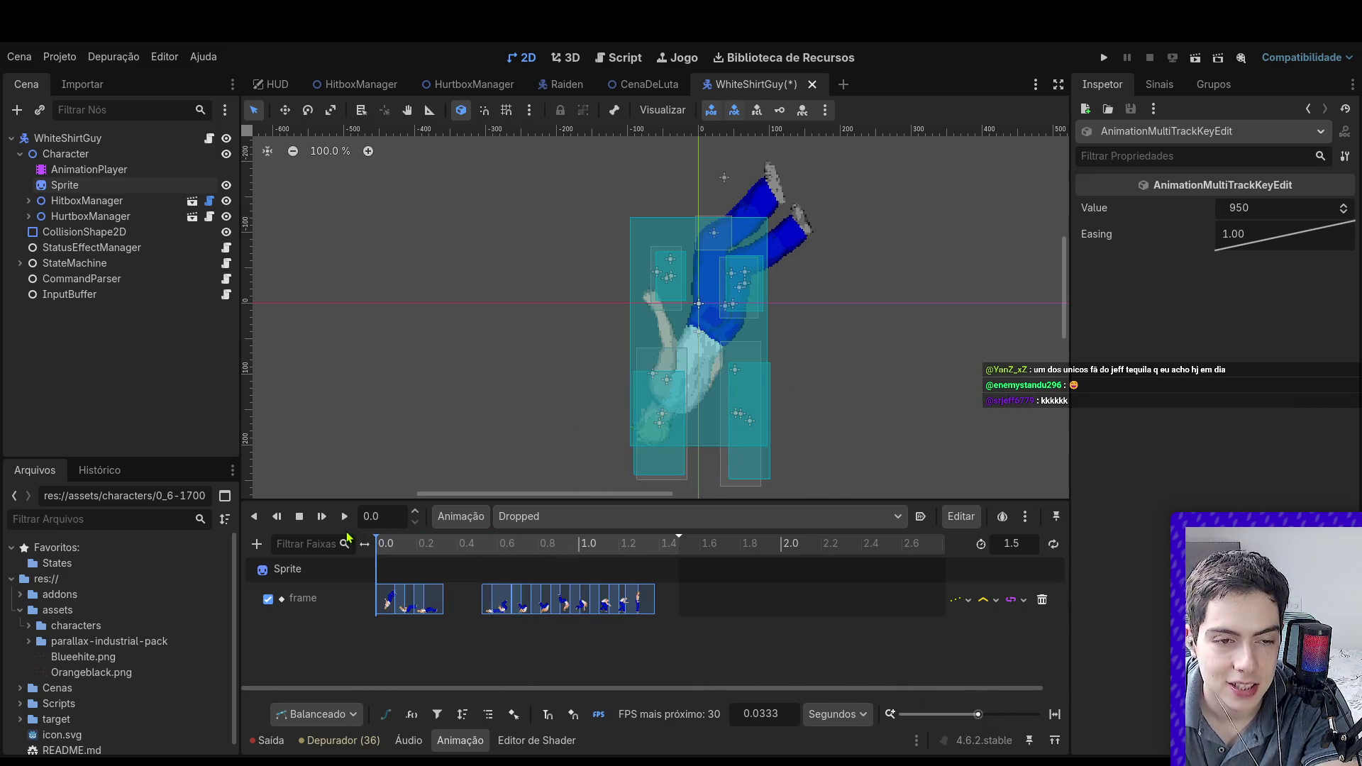
pyautogui.hotkey('ctrl', 's')
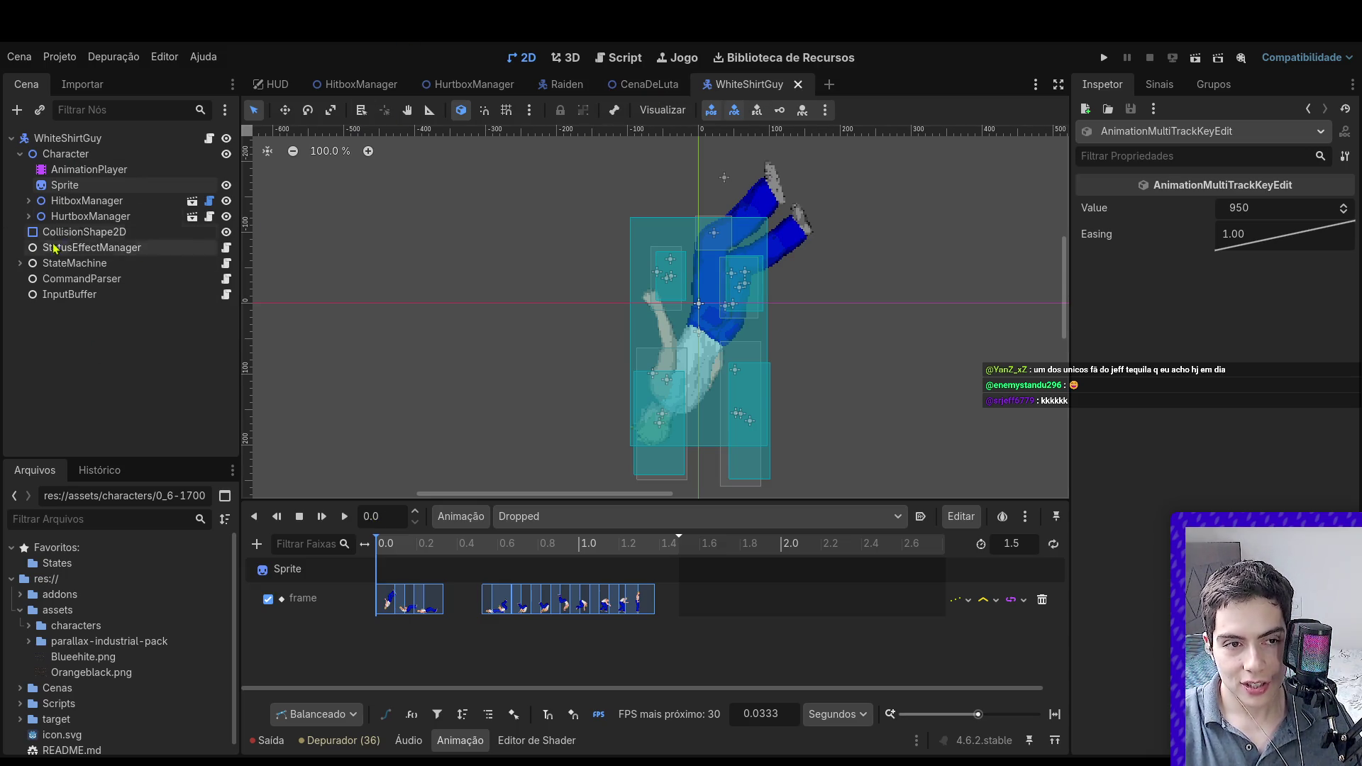
# Step: Expand StateMachine, select the Dropped state, scrub its animation start and save the scene
pyautogui.click(20, 263)
pyautogui.click(142, 396)
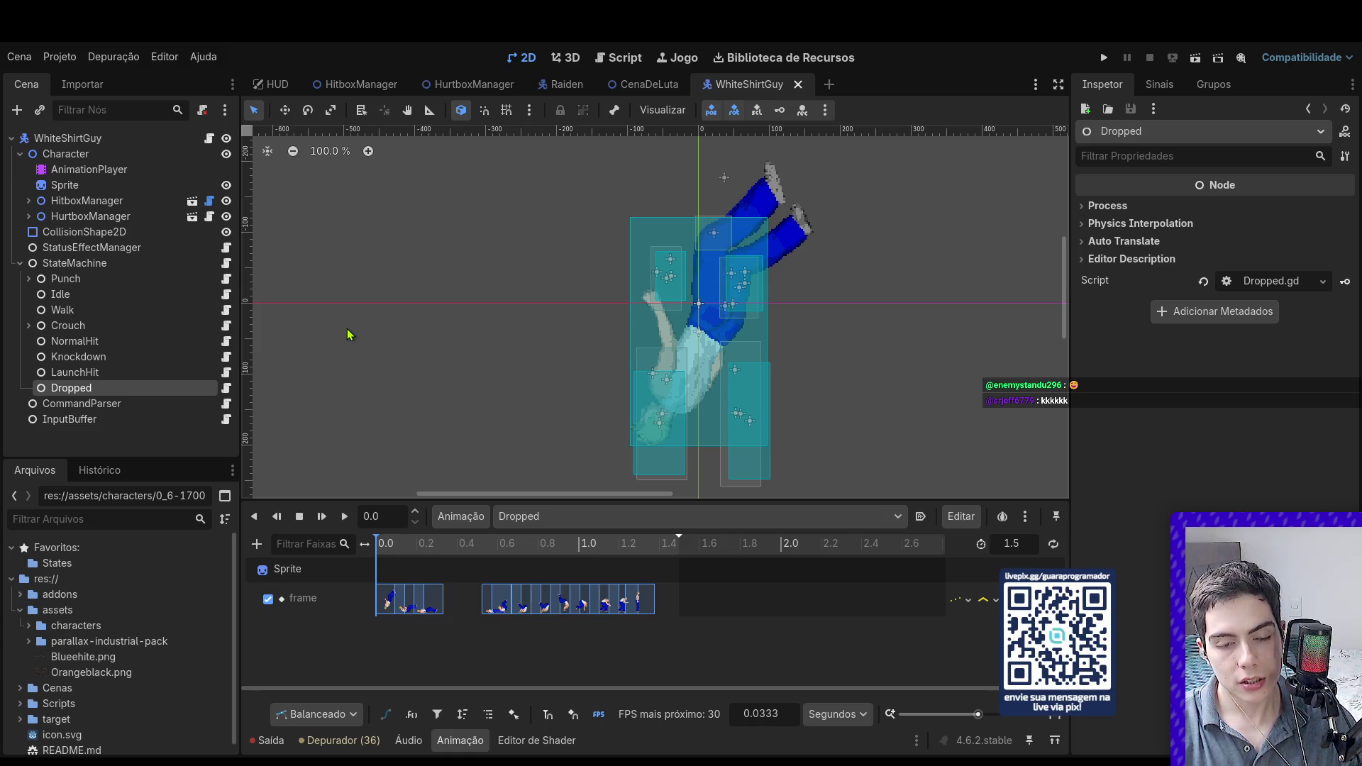
pyautogui.click(442, 544)
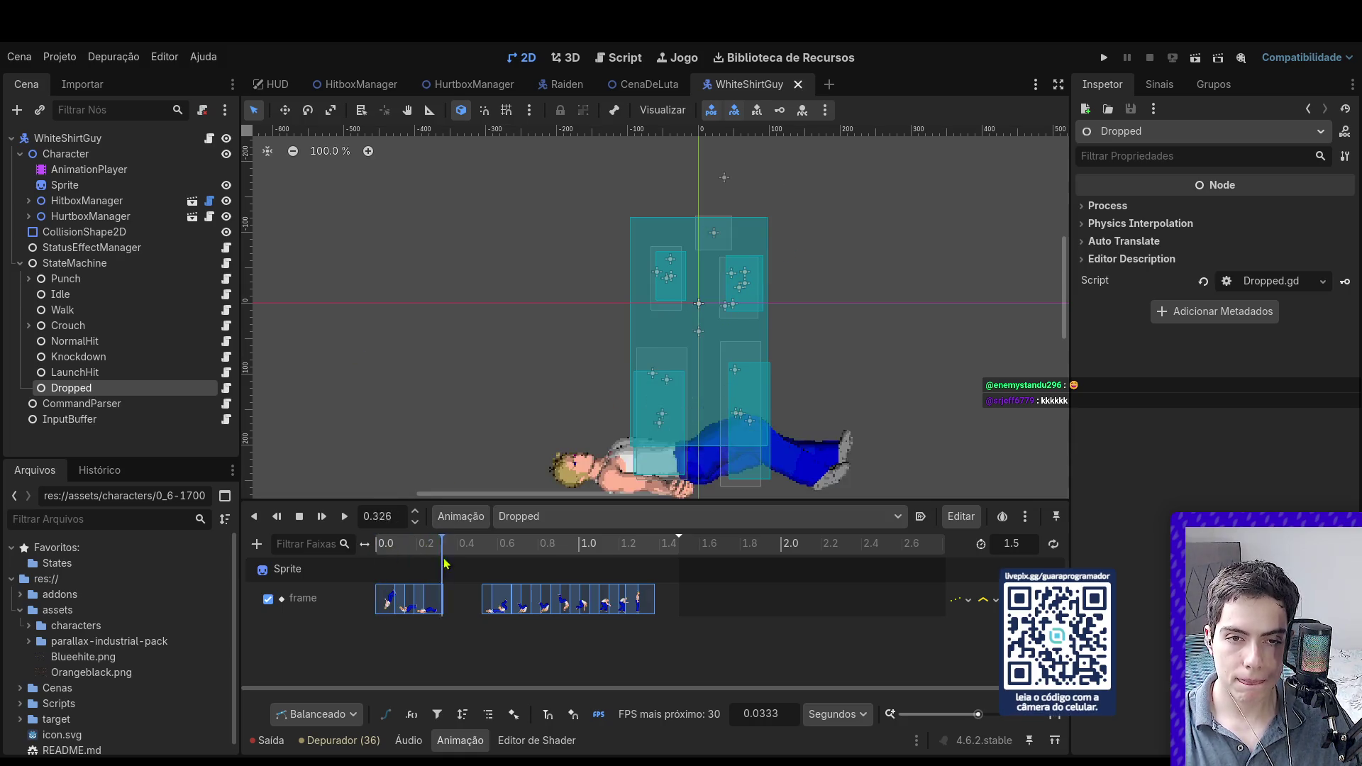
pyautogui.moveTo(445, 544)
pyautogui.mouseDown()
pyautogui.moveTo(665, 544)
pyautogui.moveTo(388, 544)
pyautogui.mouseUp()
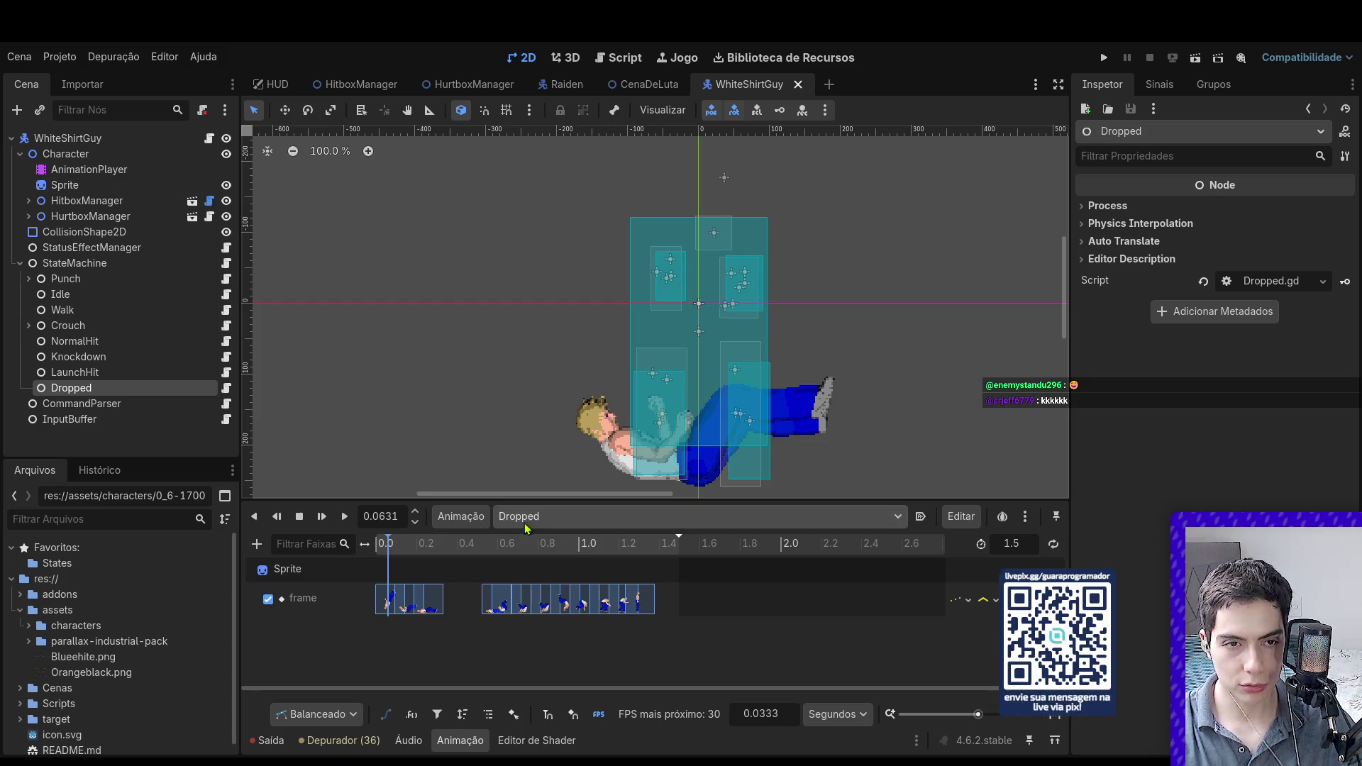
pyautogui.hotkey('ctrl', 's')
# Step: View Dropped.gd, then run the Raiden scene from the 2D view
pyautogui.click(225, 388)
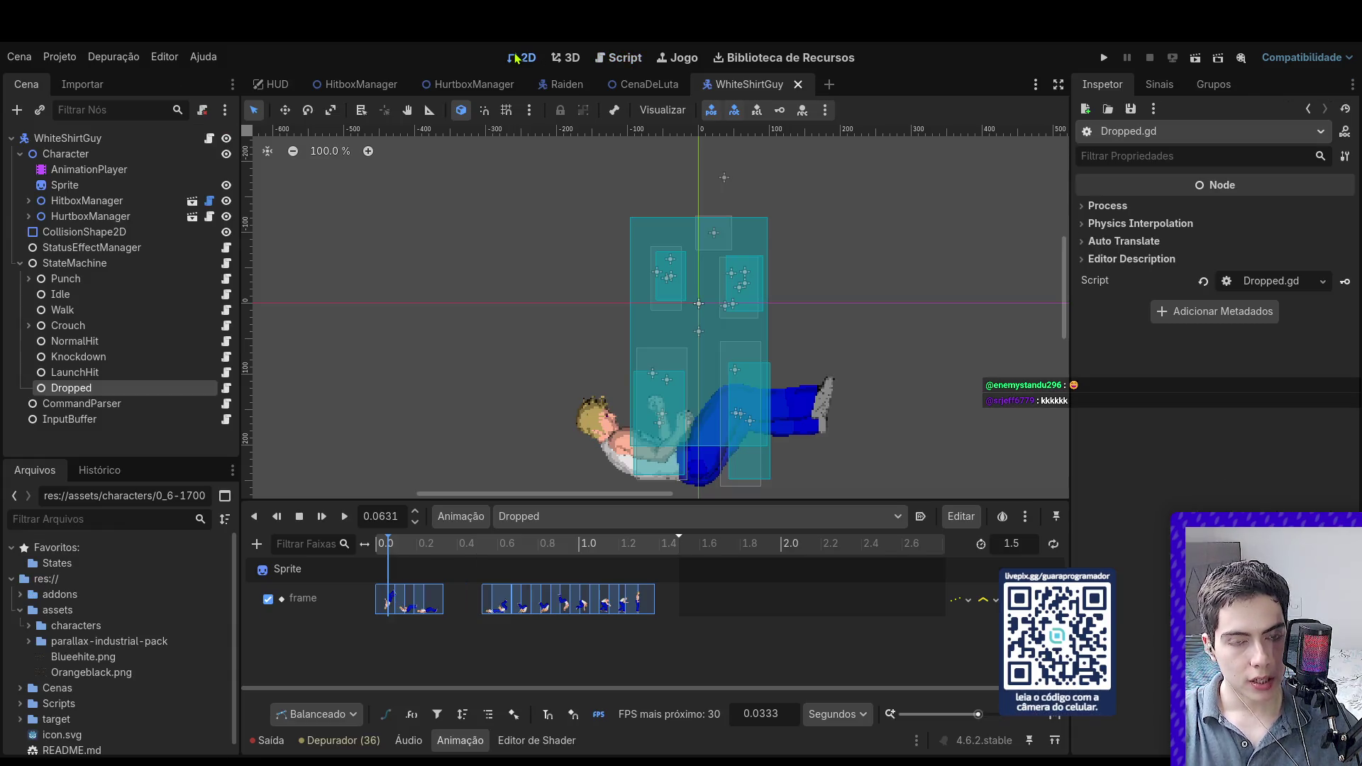
pyautogui.click(526, 58)
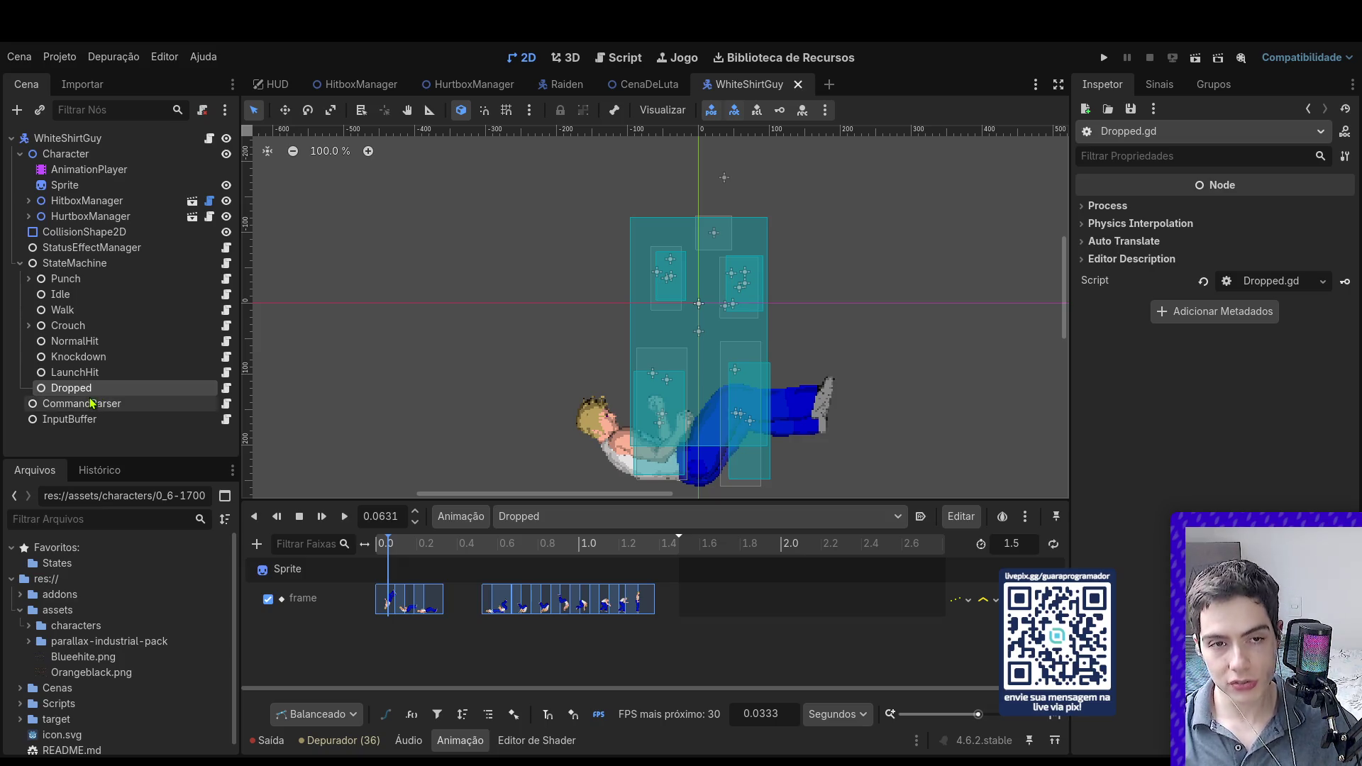
pyautogui.click(570, 88)
pyautogui.click(1196, 57)
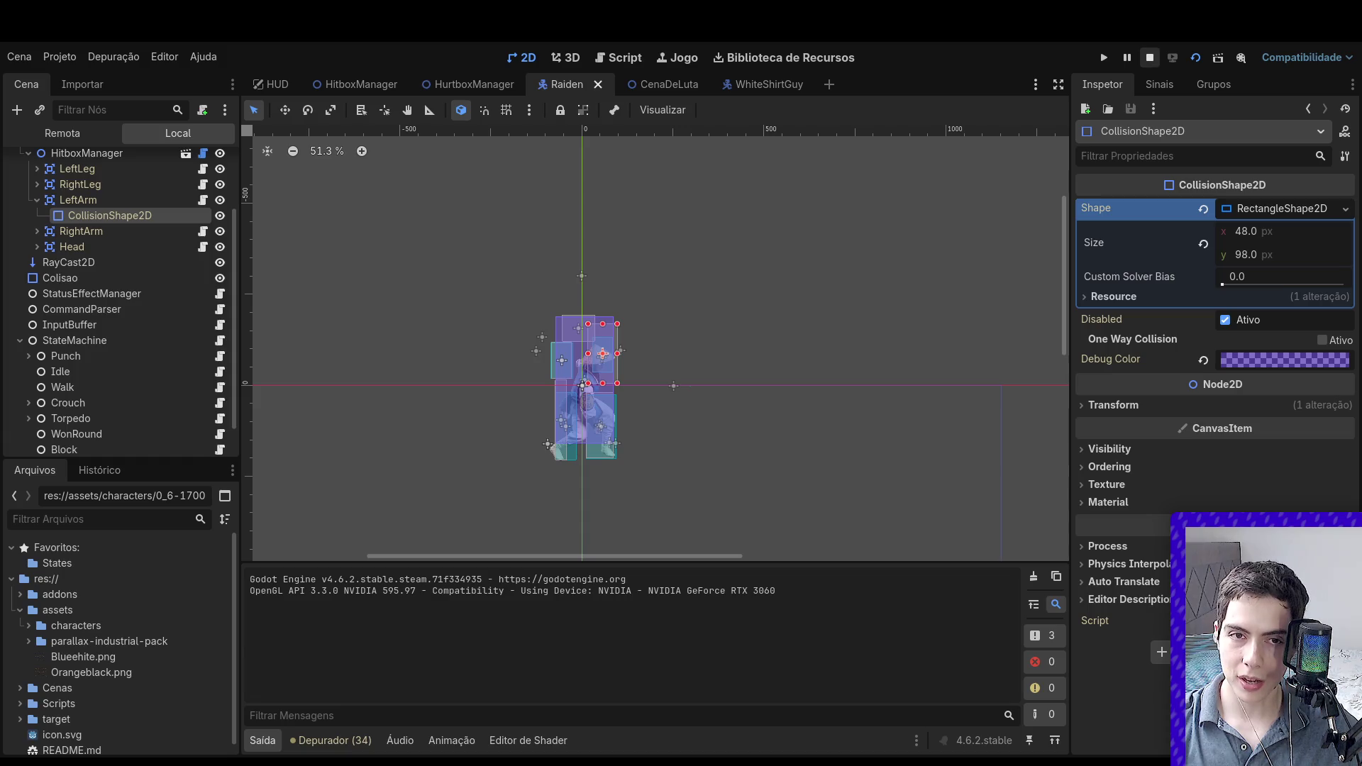
# Step: Rerun the fight, knock White Shirt Guy down with Raiden (D, J, A), then reopen the WhiteShirtGuy scene
pyautogui.click(1150, 57)
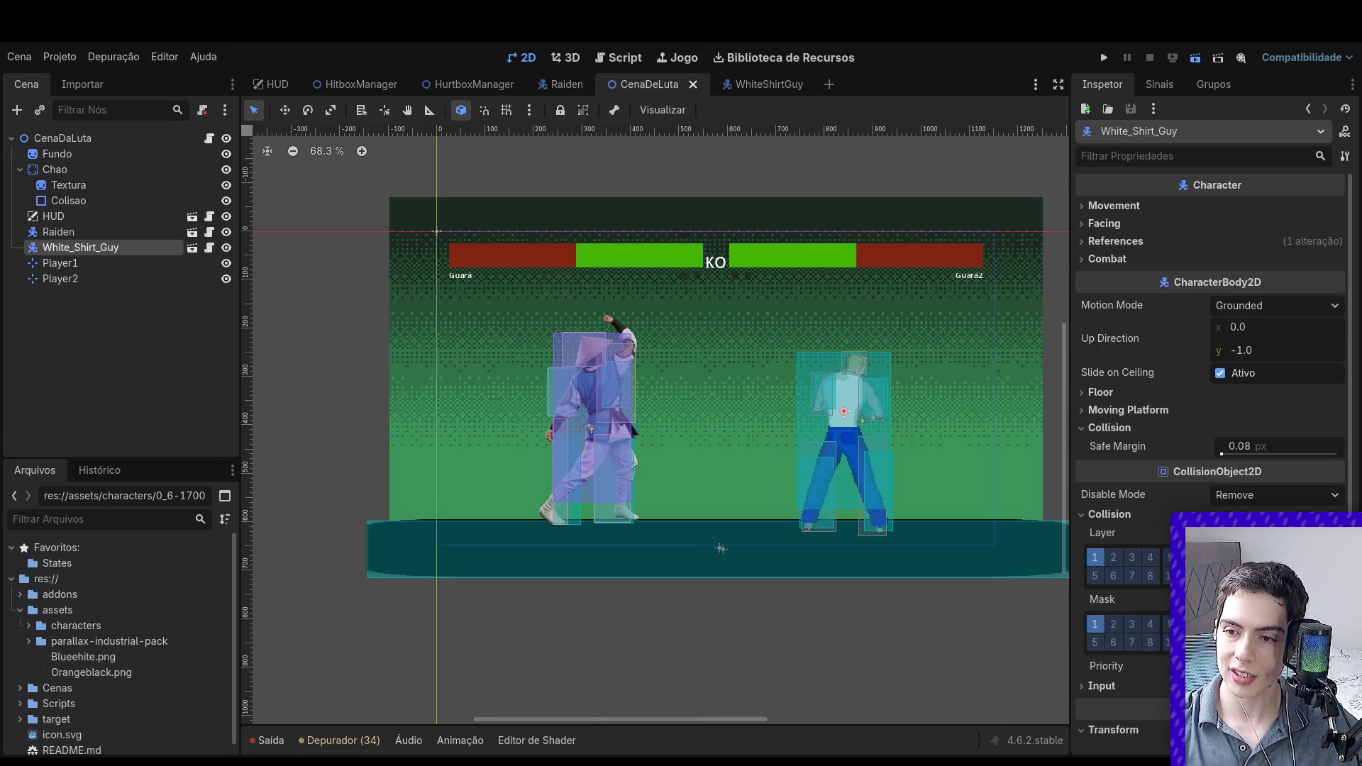
pyautogui.click(1194, 59)
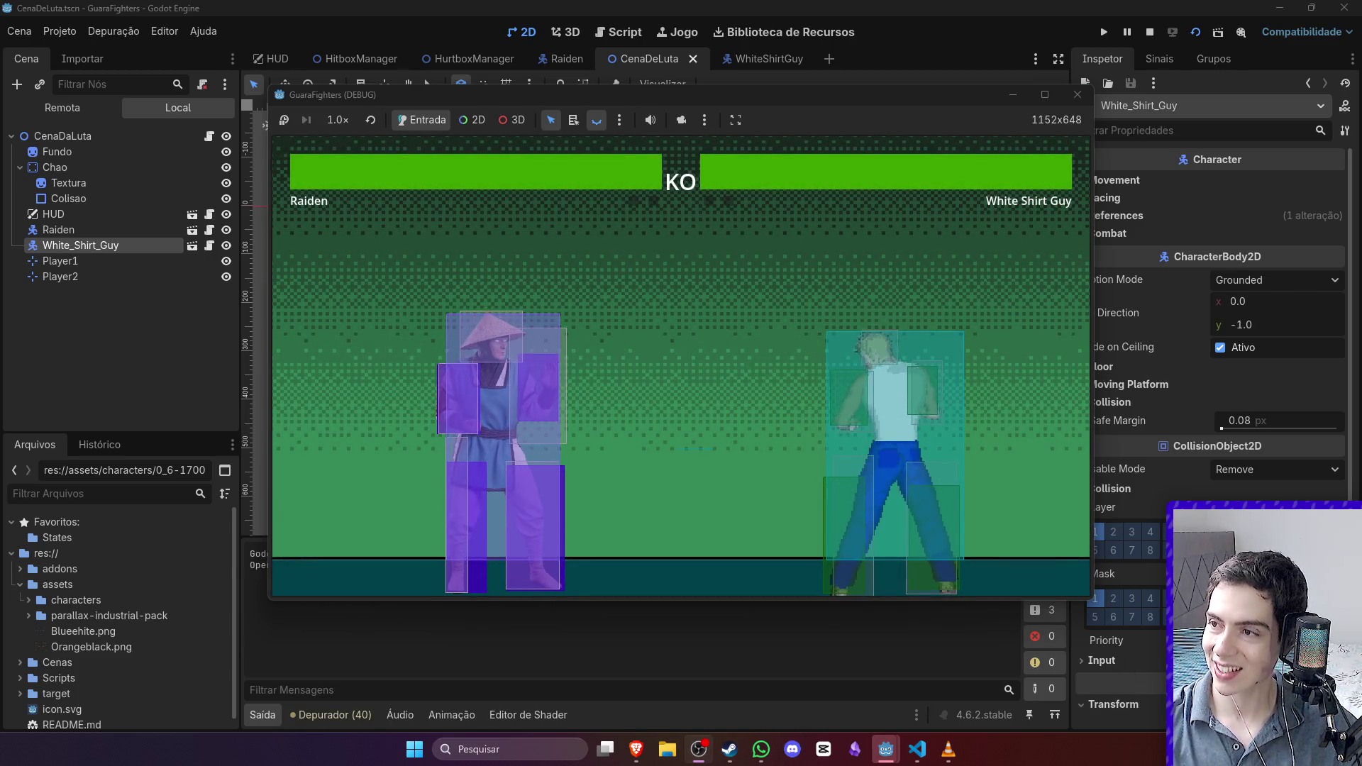
pyautogui.press('d')
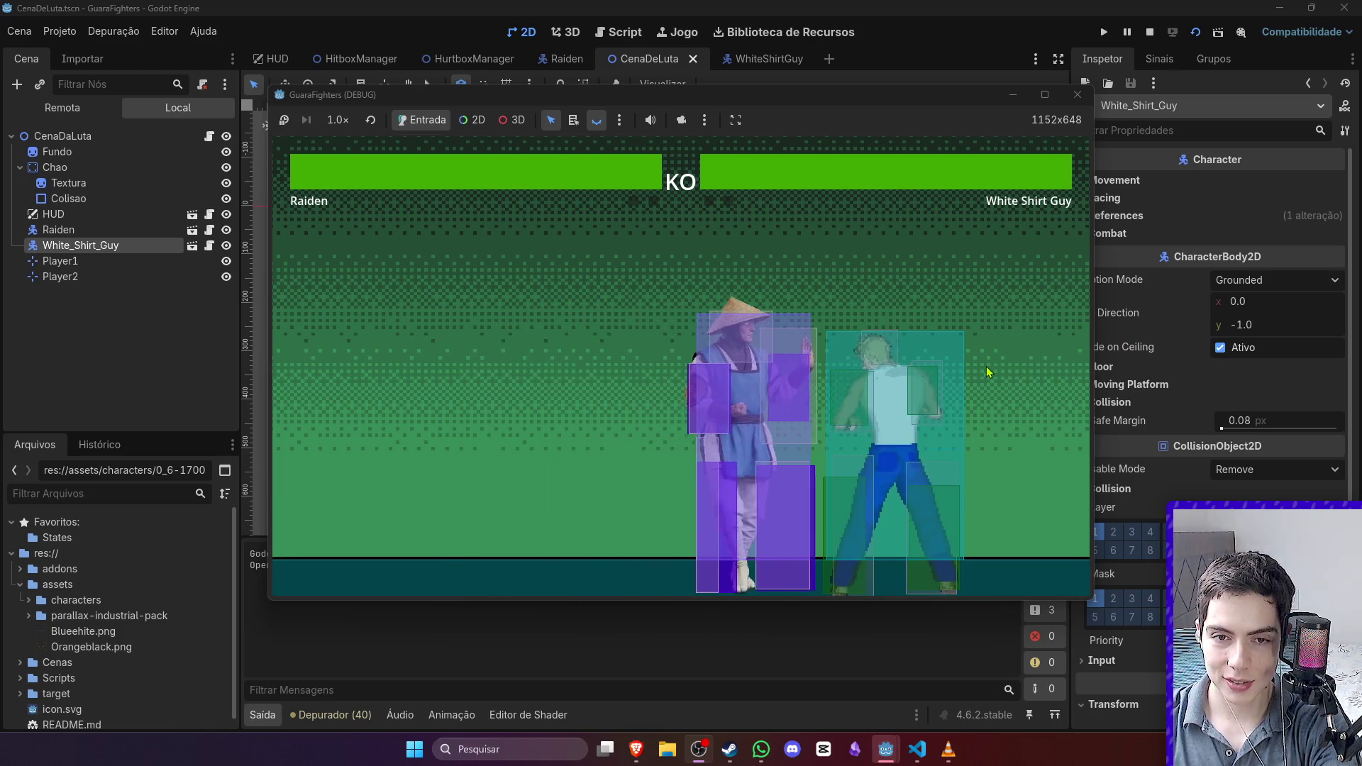
pyautogui.press('j')
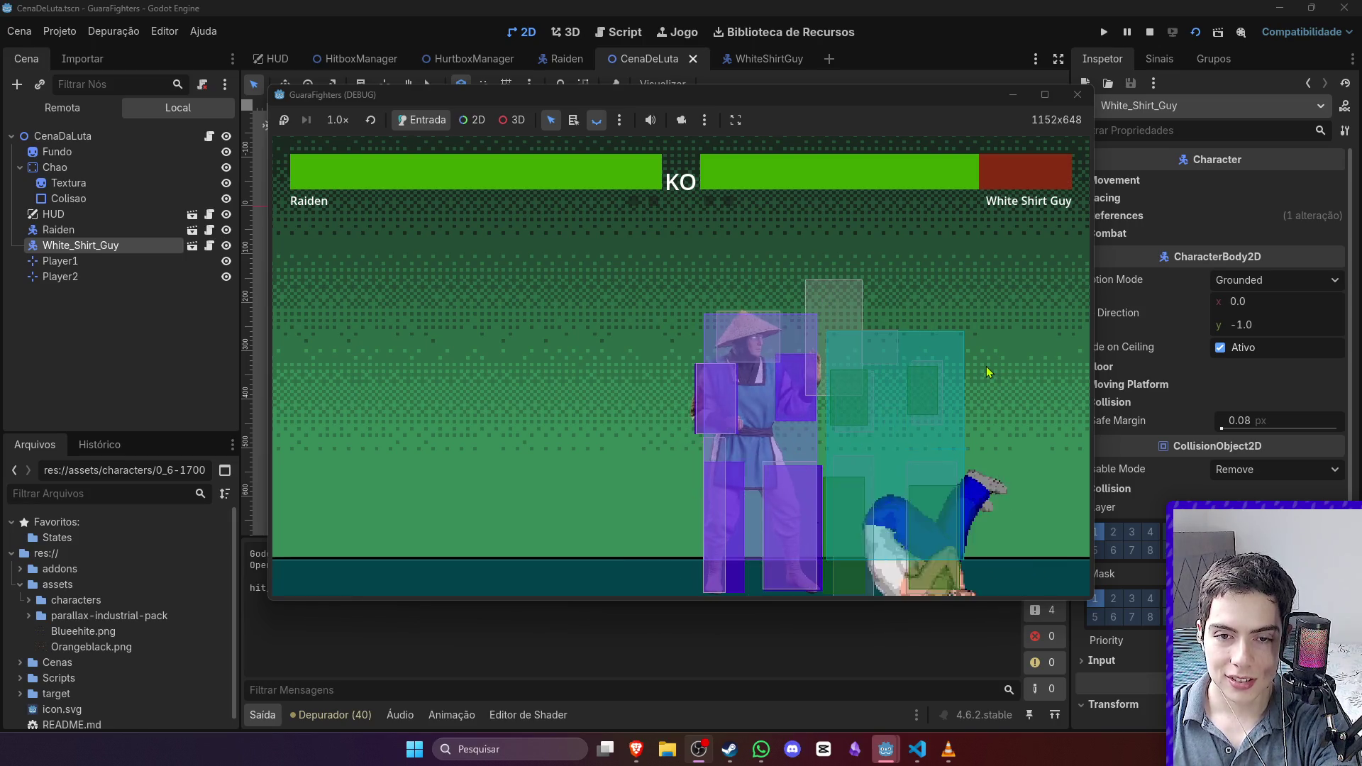
pyautogui.press('a')
pyautogui.click(1152, 33)
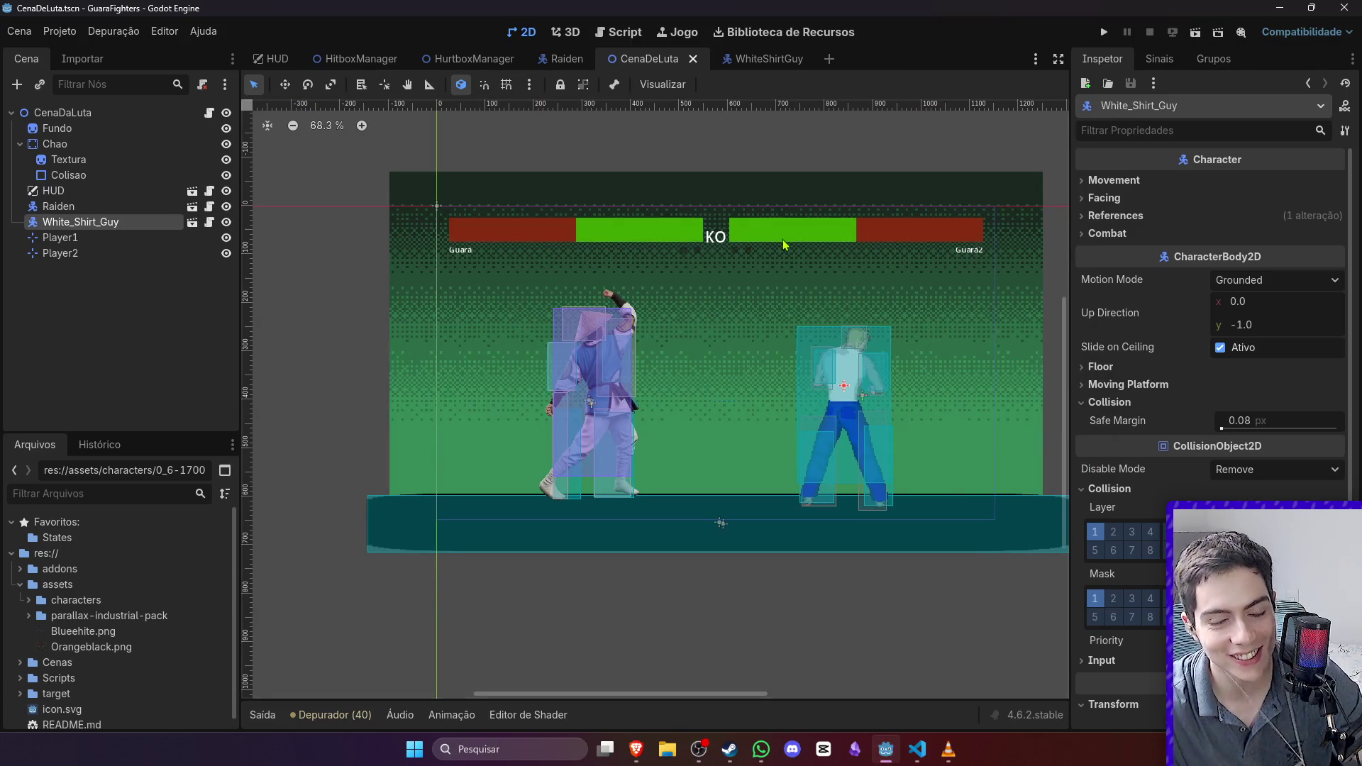
pyautogui.click(726, 64)
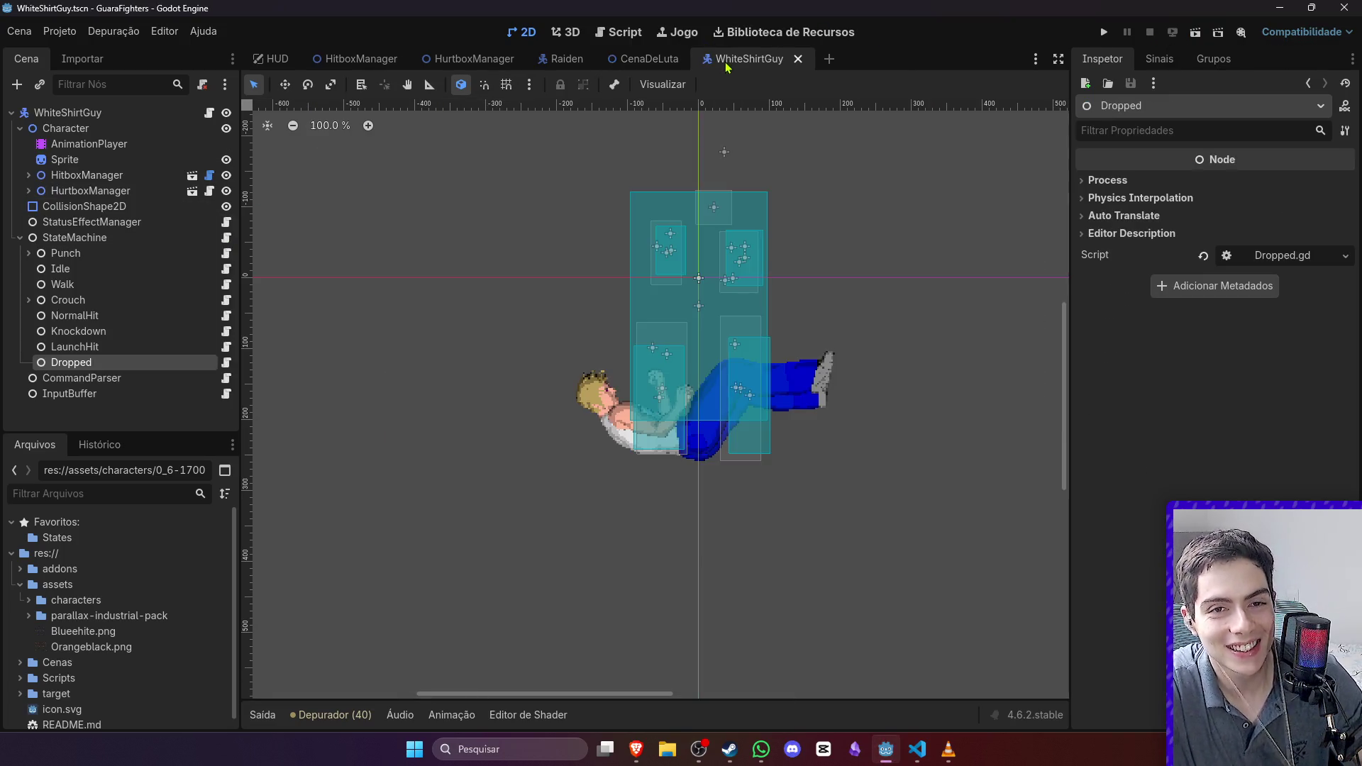
# Step: In LaunchHit.gd, change lift_impulse from 100.0 to 1000.0 and save
pyautogui.click(227, 362)
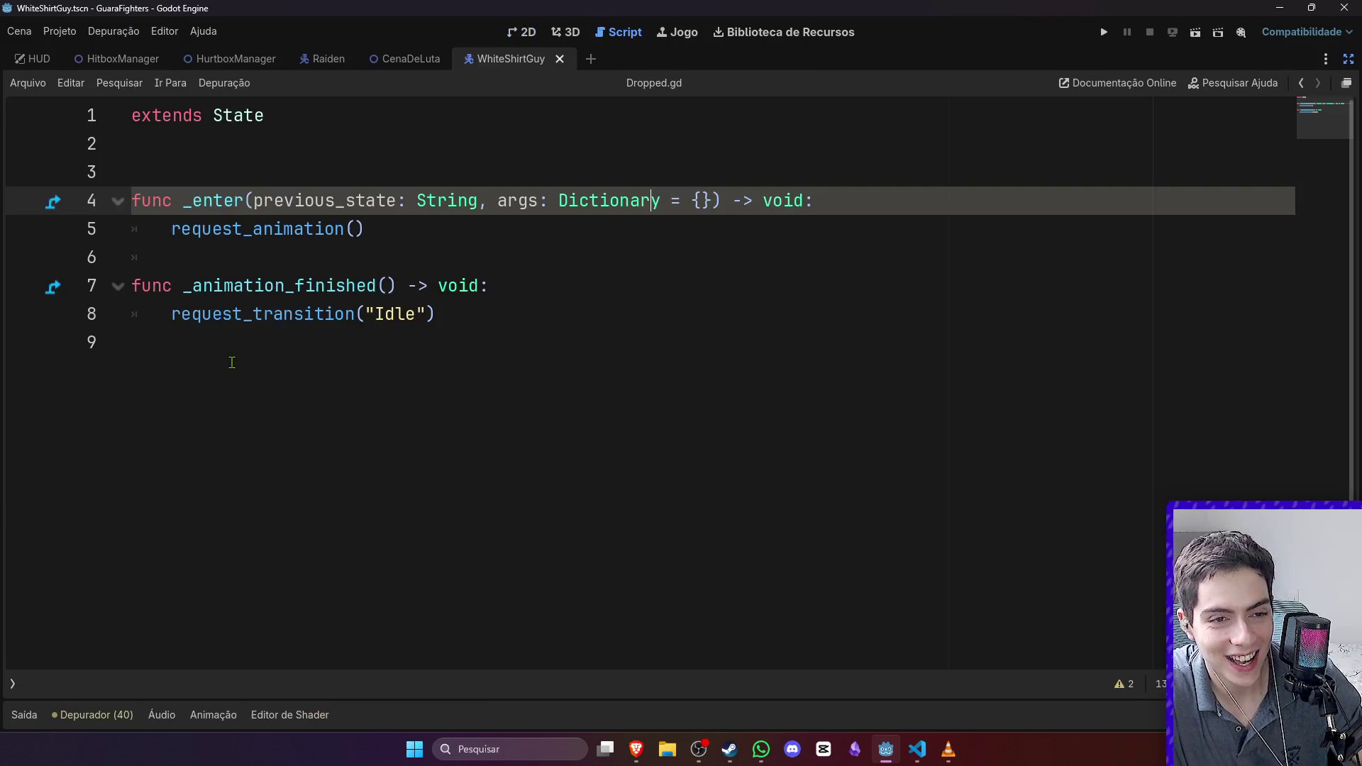
pyautogui.click(521, 32)
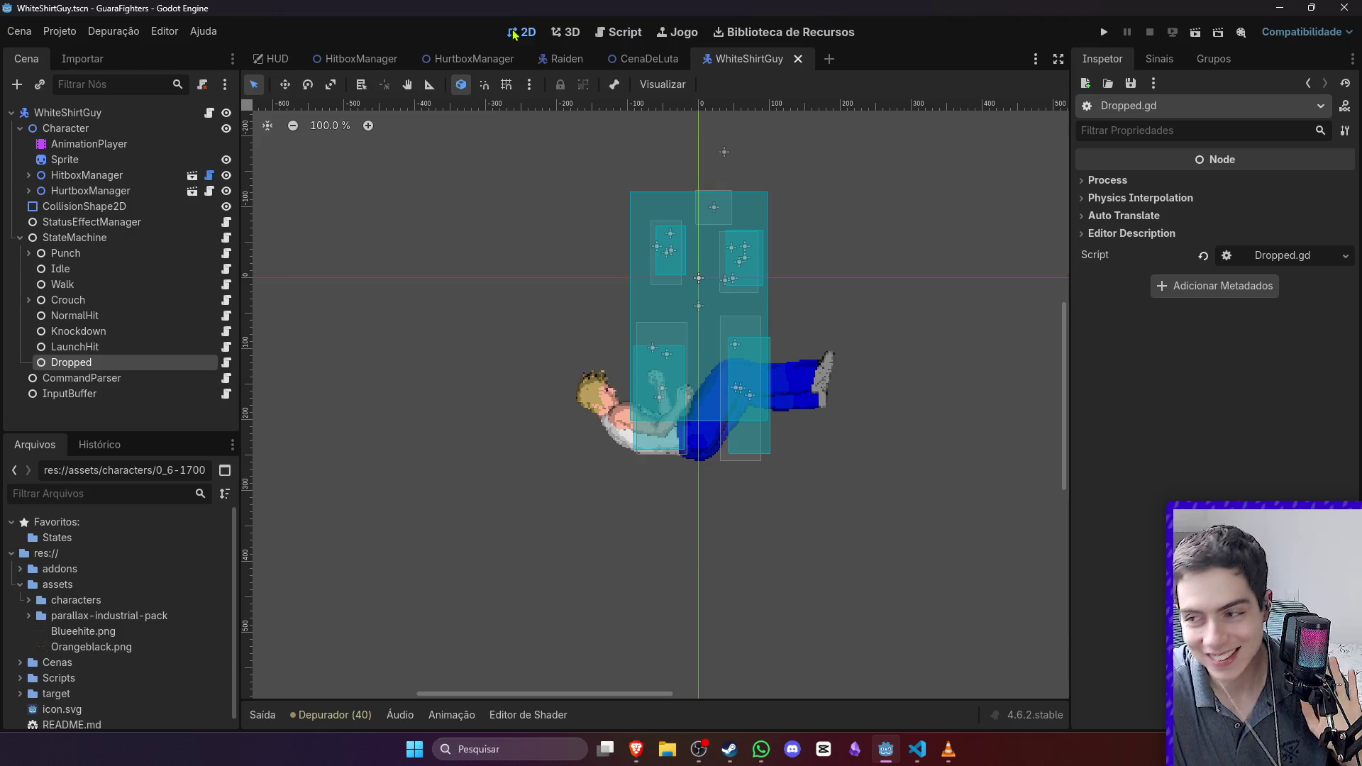
pyautogui.click(225, 347)
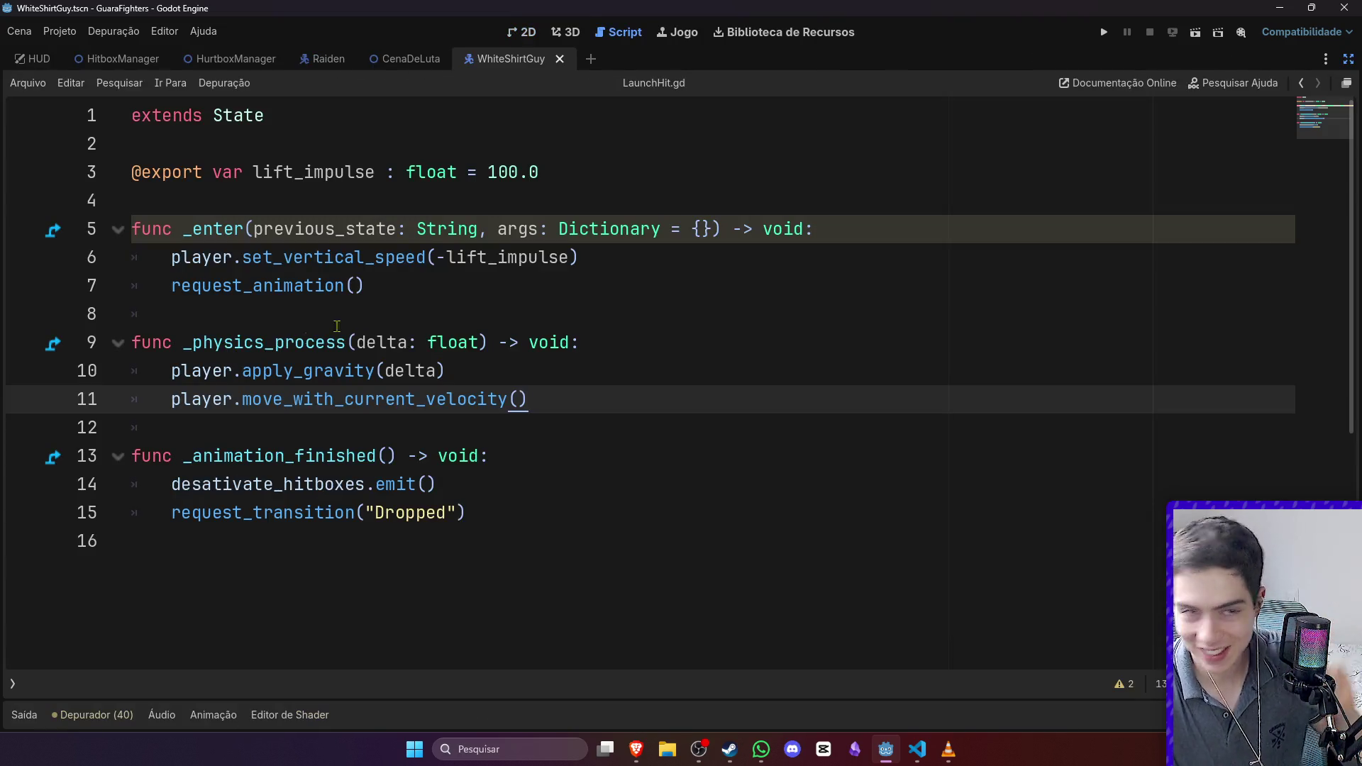
pyautogui.click(512, 174)
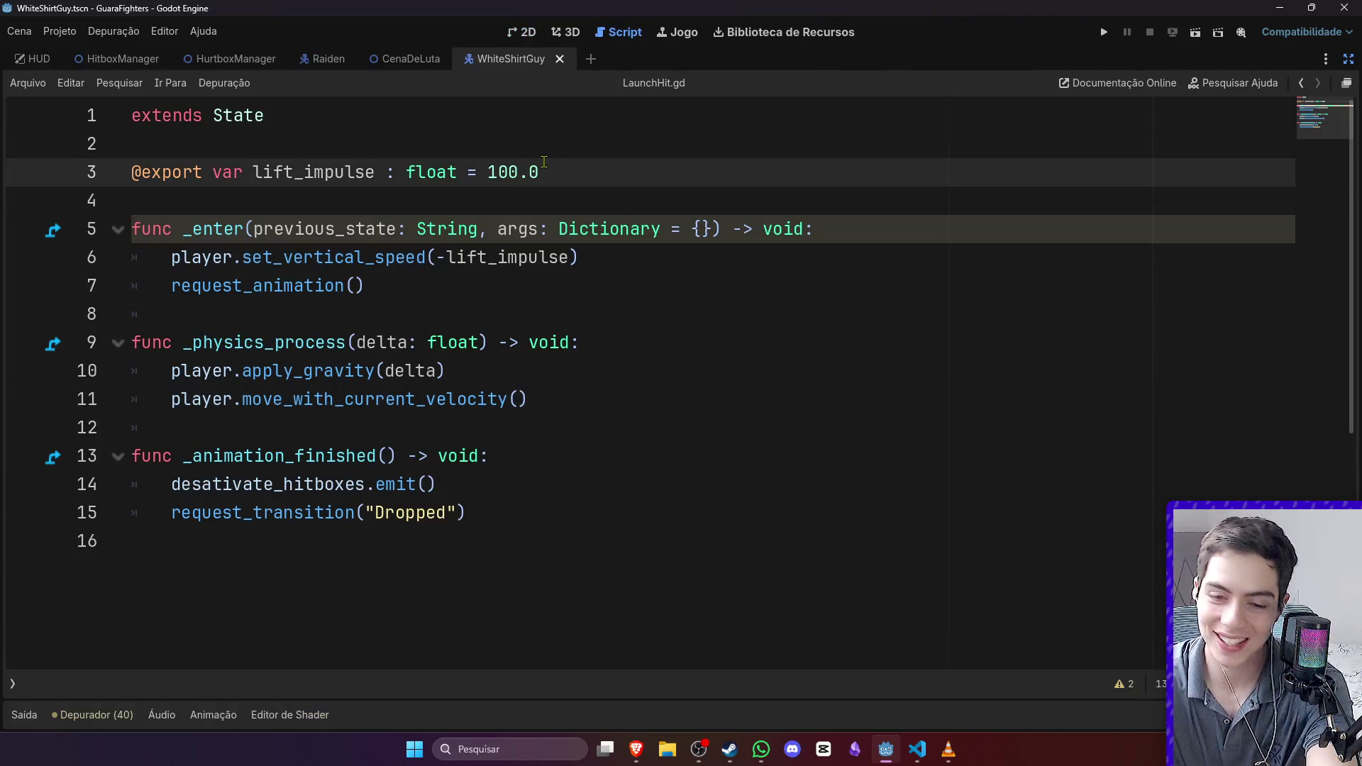
pyautogui.write('0')
pyautogui.hotkey('ctrl', 's')
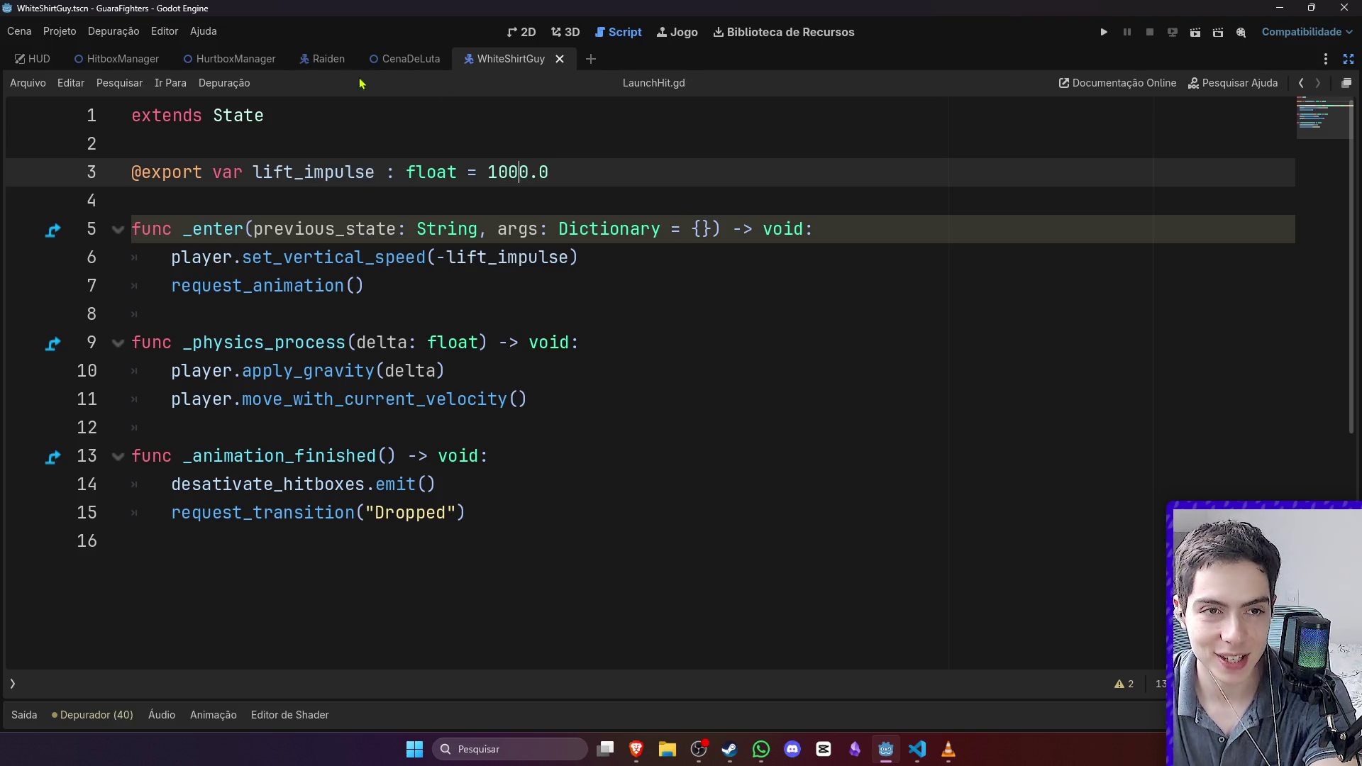
# Step: Run the CenaDeLuta scene, walk Raiden over and kick White Shirt Guy high, then stop
pyautogui.click(405, 59)
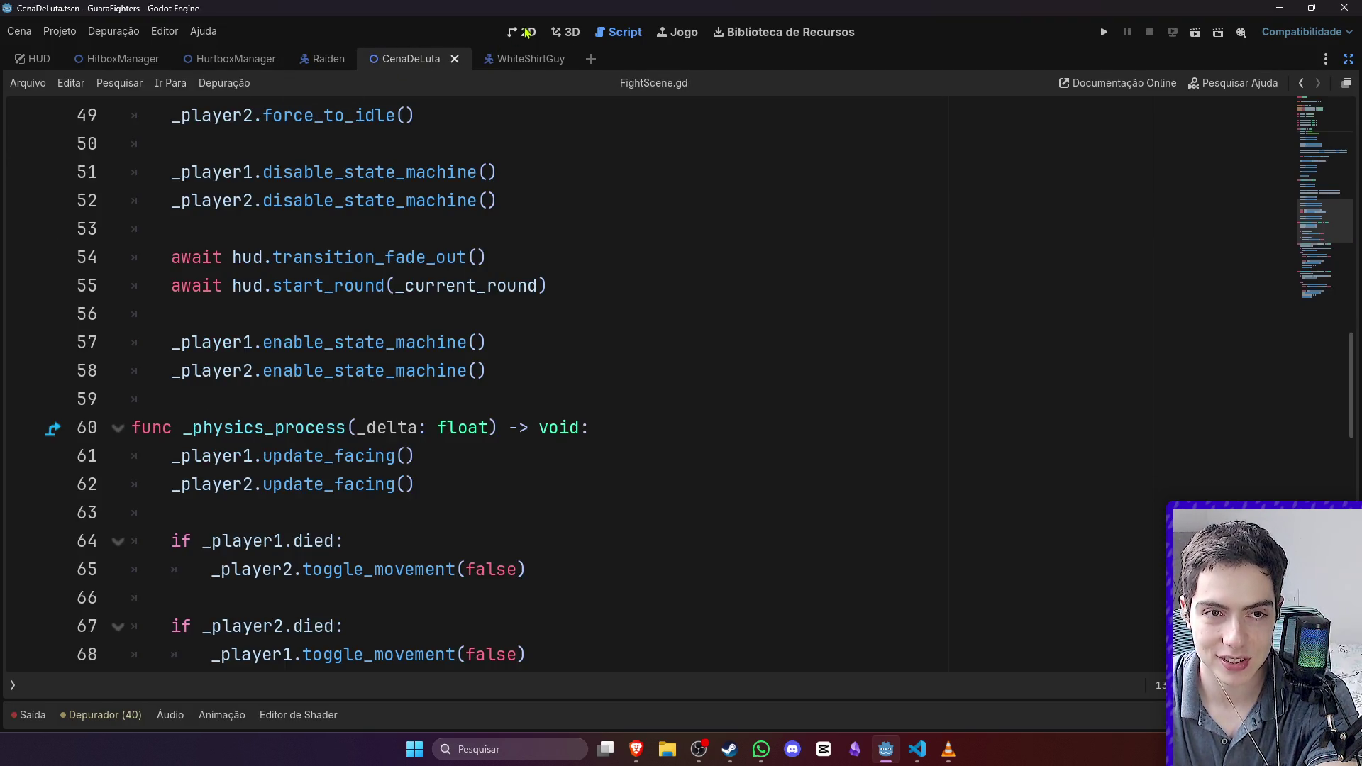
pyautogui.click(526, 33)
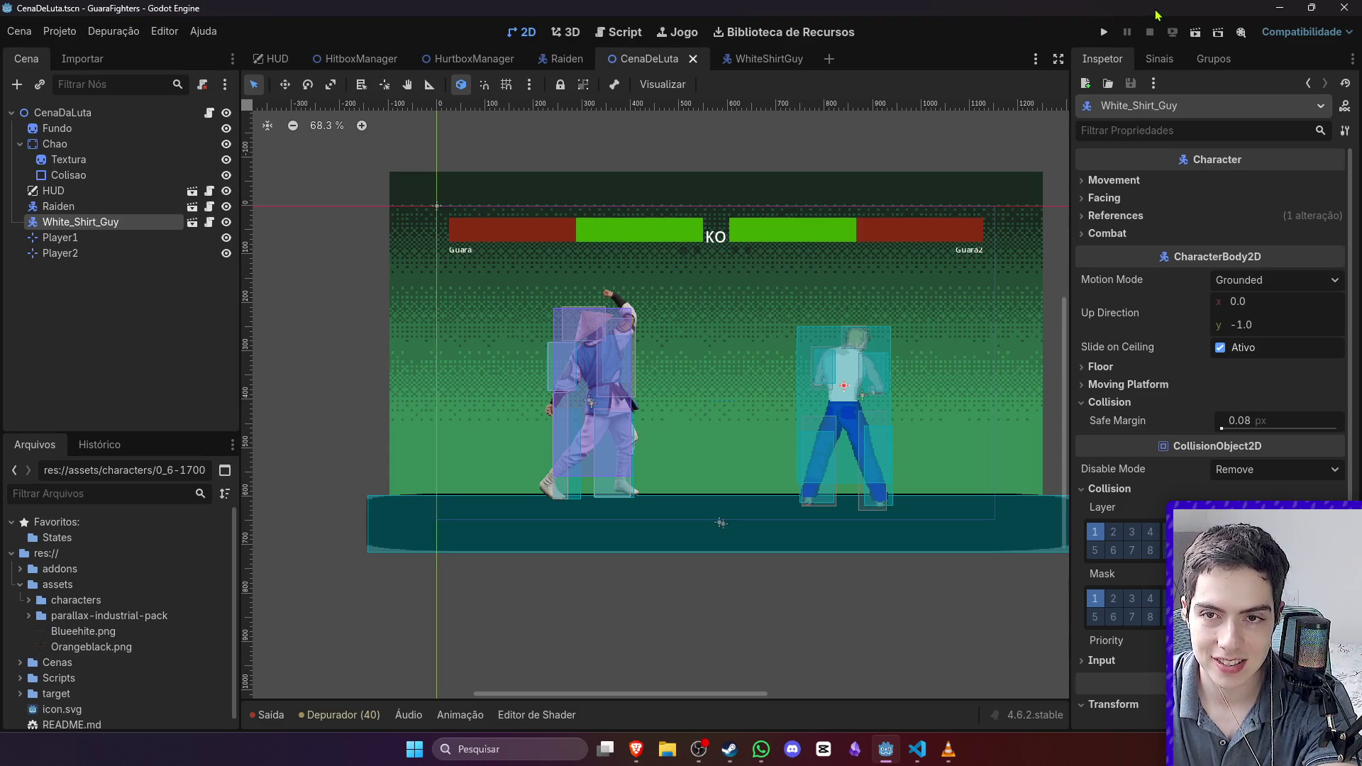
pyautogui.click(1195, 33)
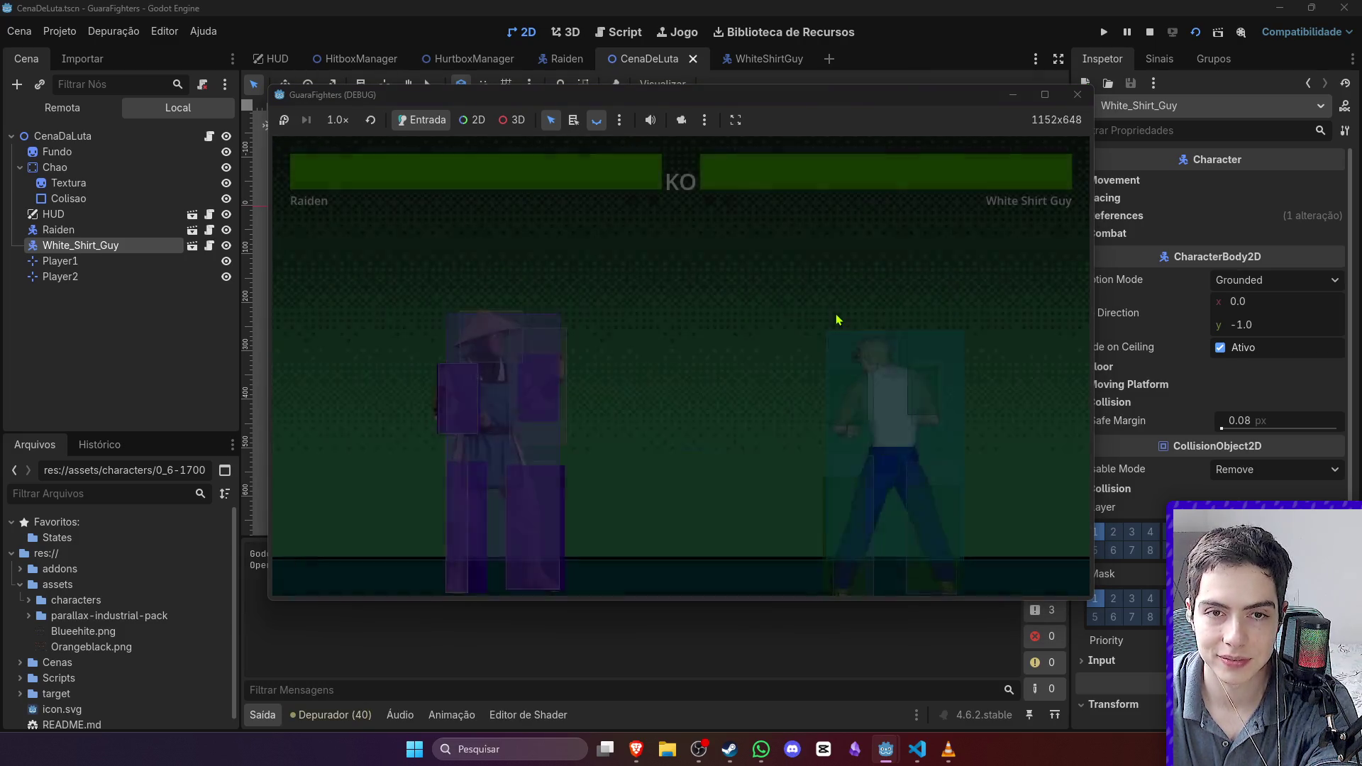
pyautogui.press('d')
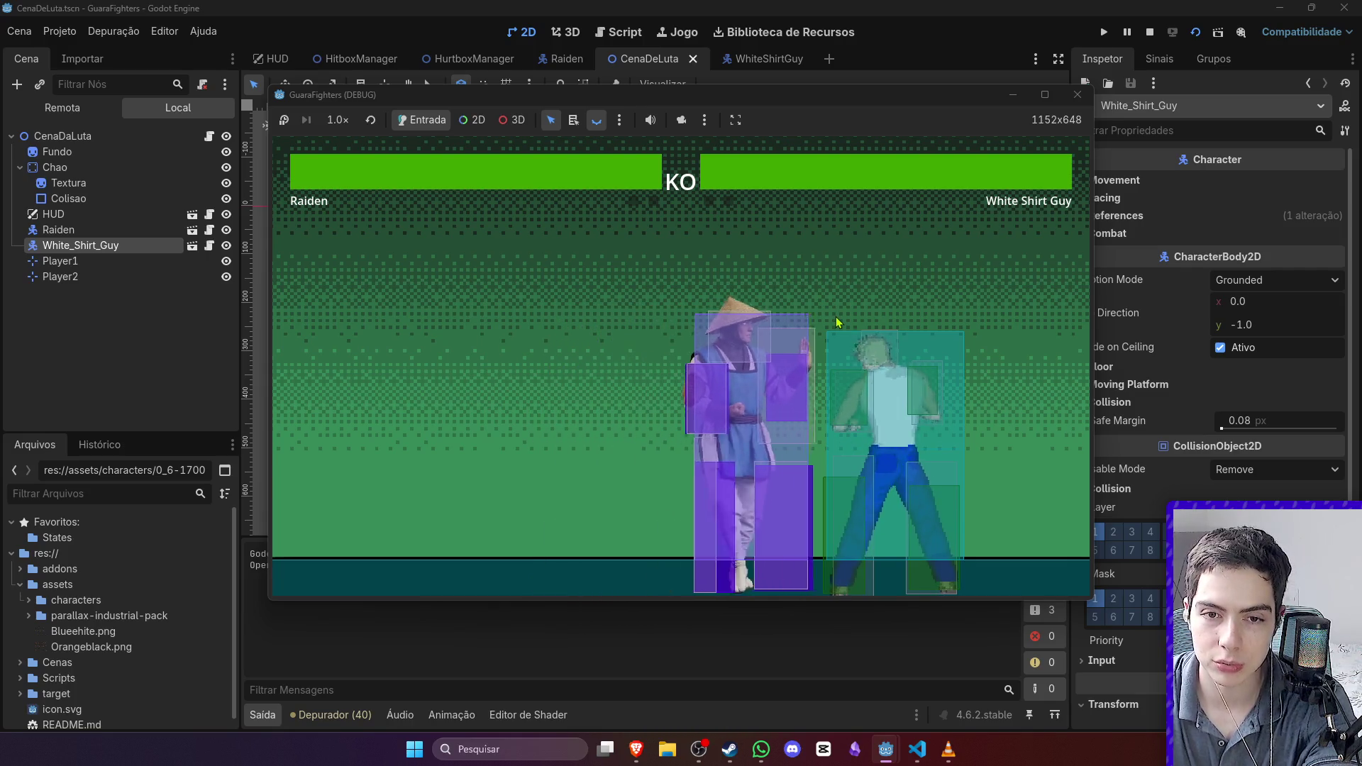
pyautogui.press('k')
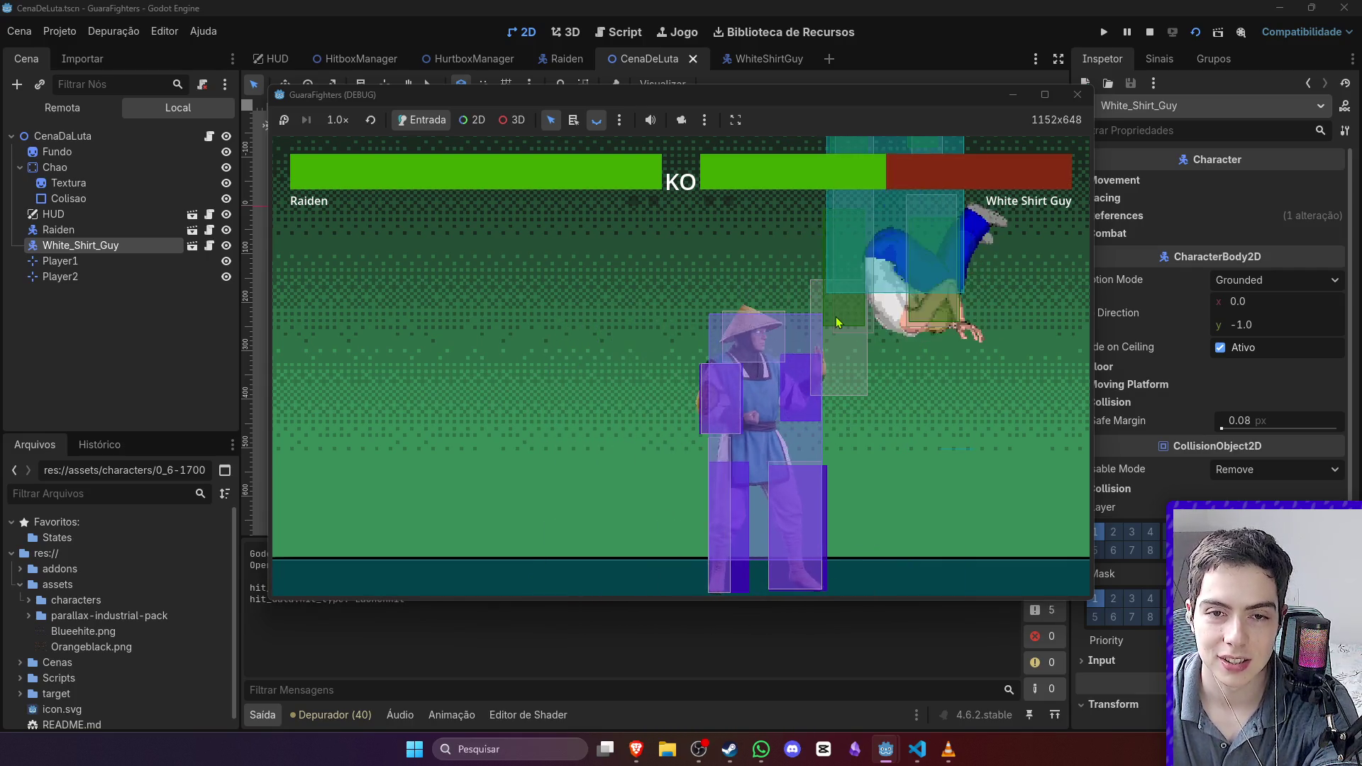
pyautogui.click(1150, 33)
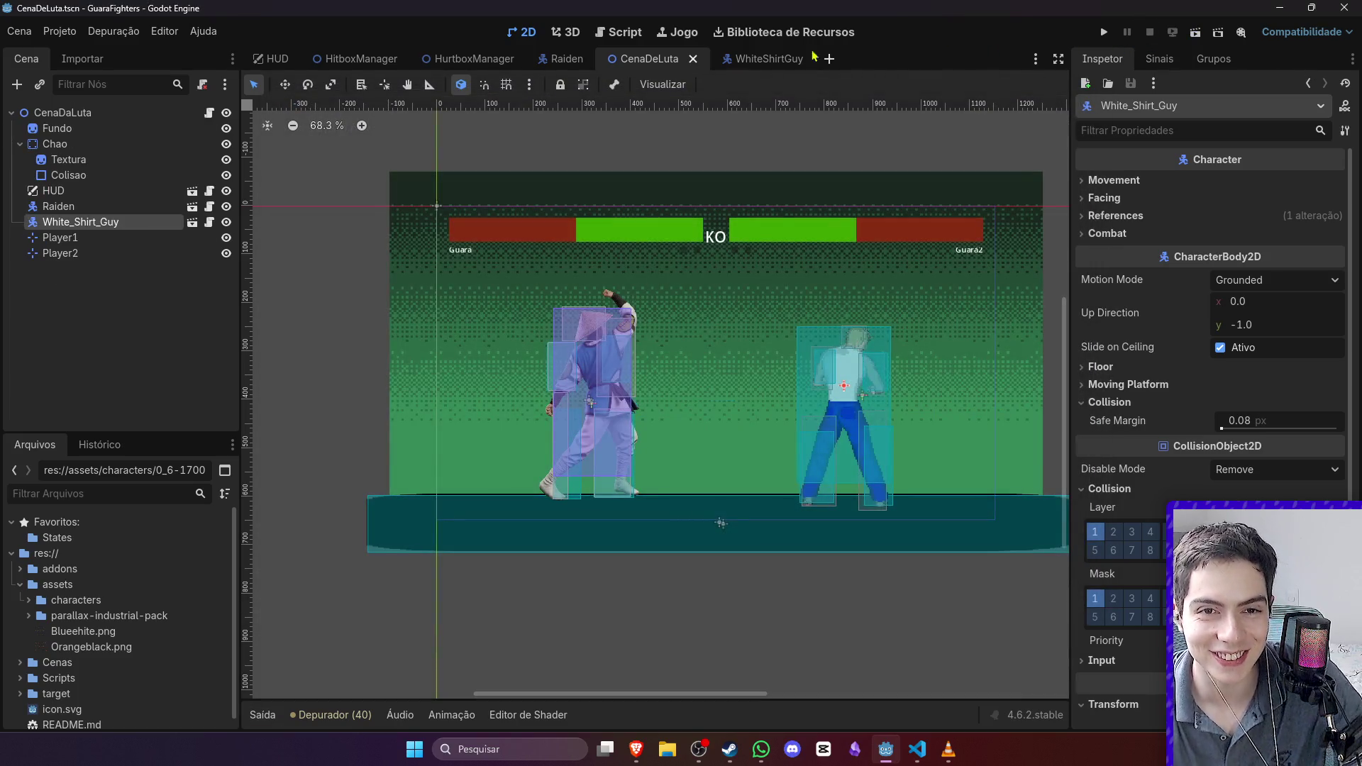
pyautogui.click(754, 60)
pyautogui.click(671, 60)
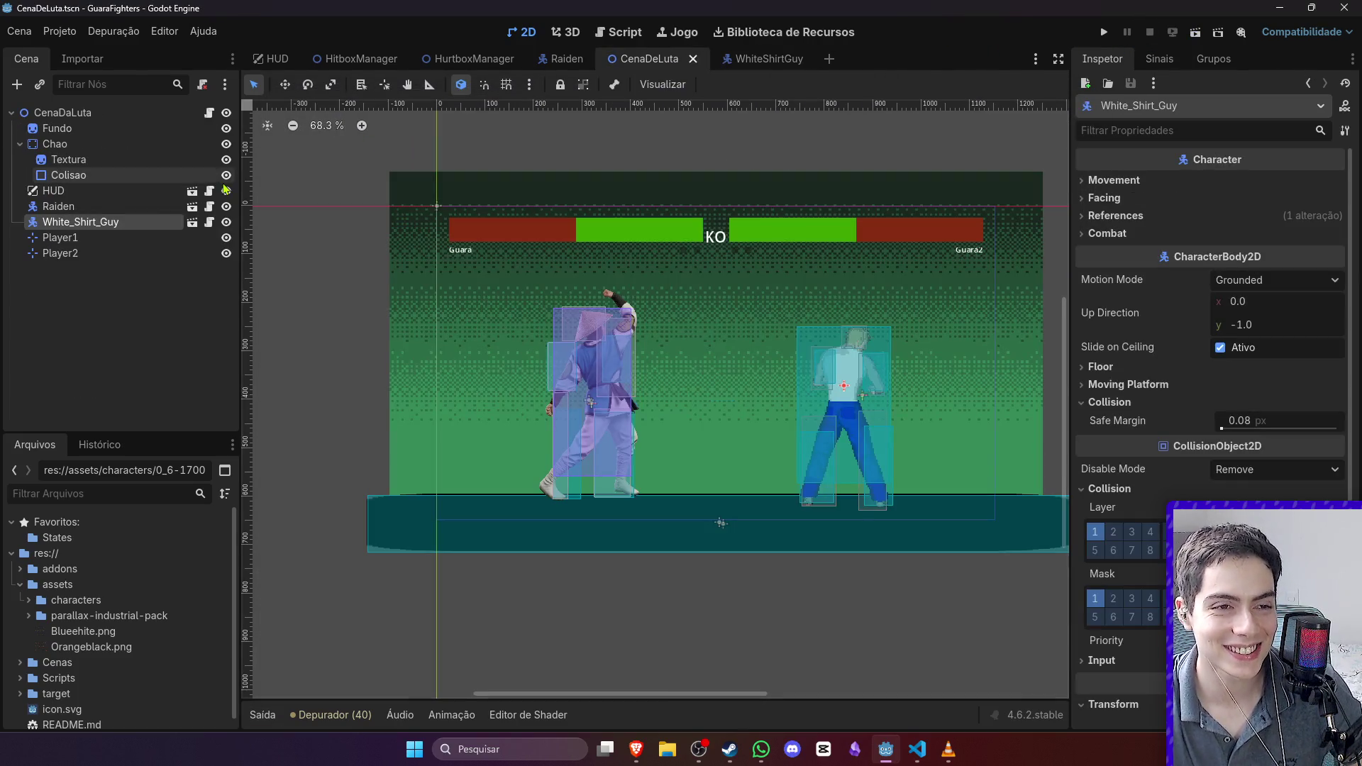
pyautogui.click(751, 57)
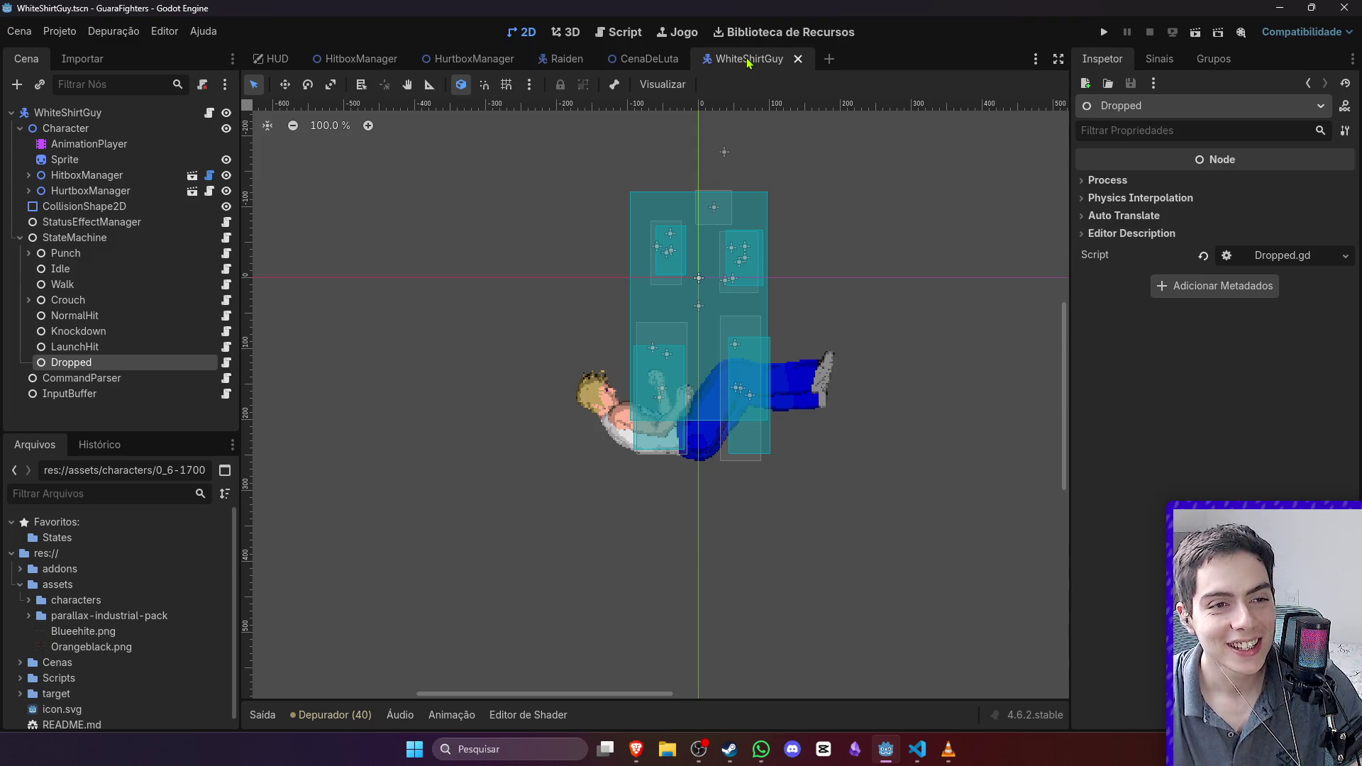
pyautogui.click(225, 346)
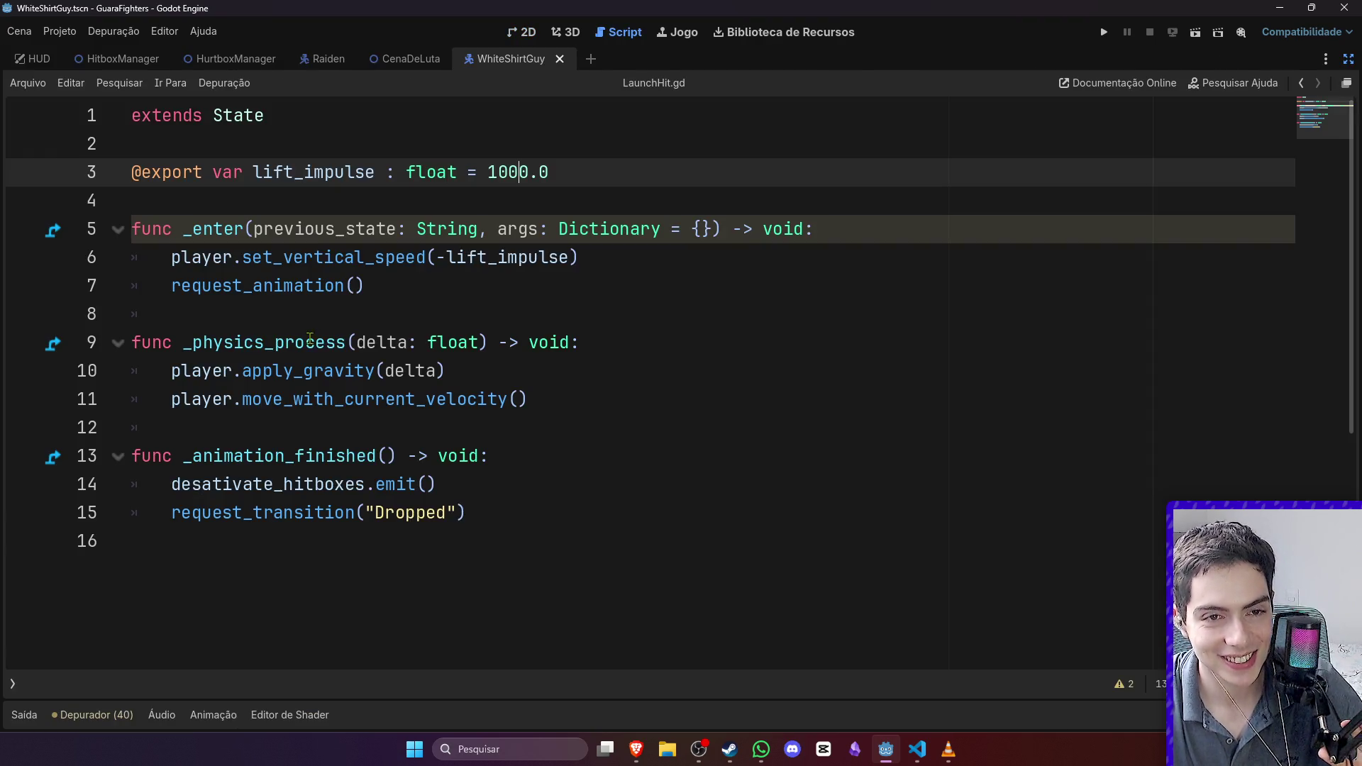
pyautogui.click(521, 32)
pyautogui.click(226, 363)
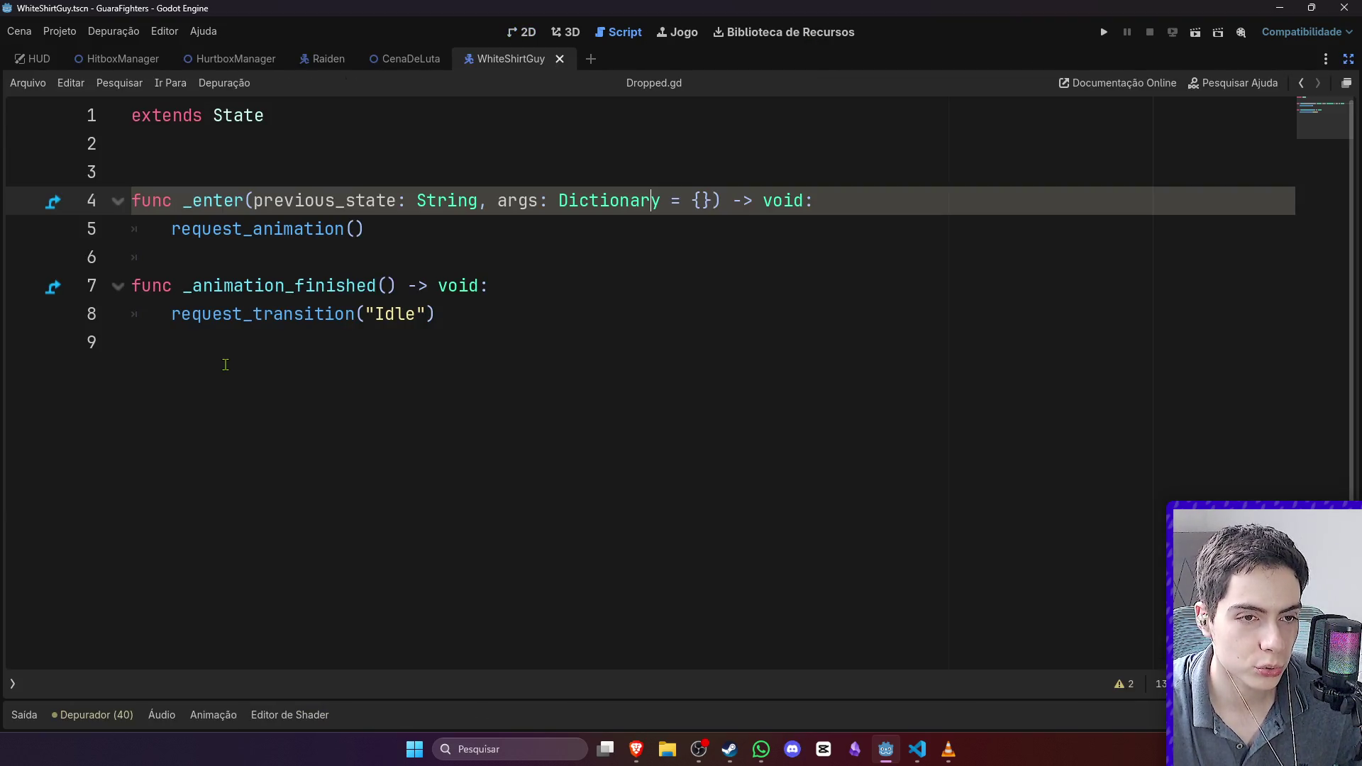
pyautogui.click(517, 39)
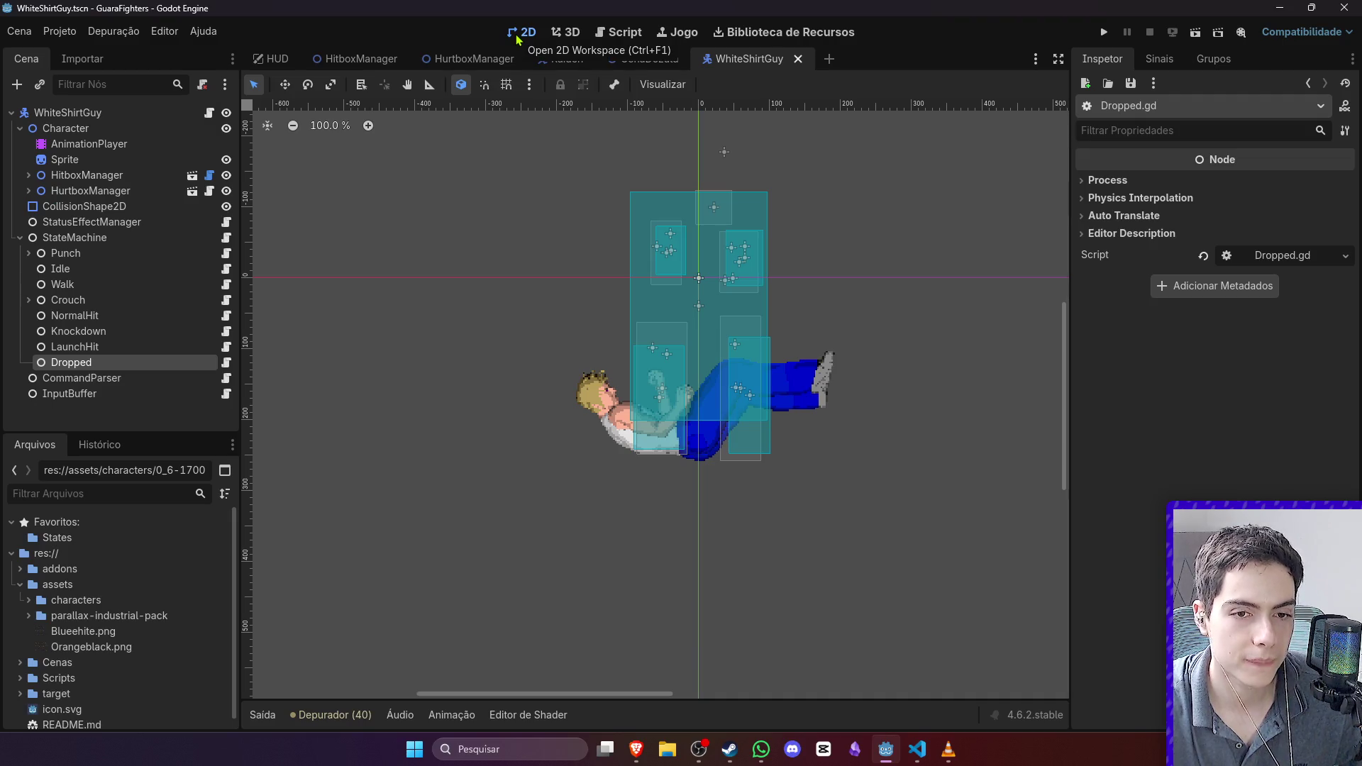
pyautogui.click(227, 348)
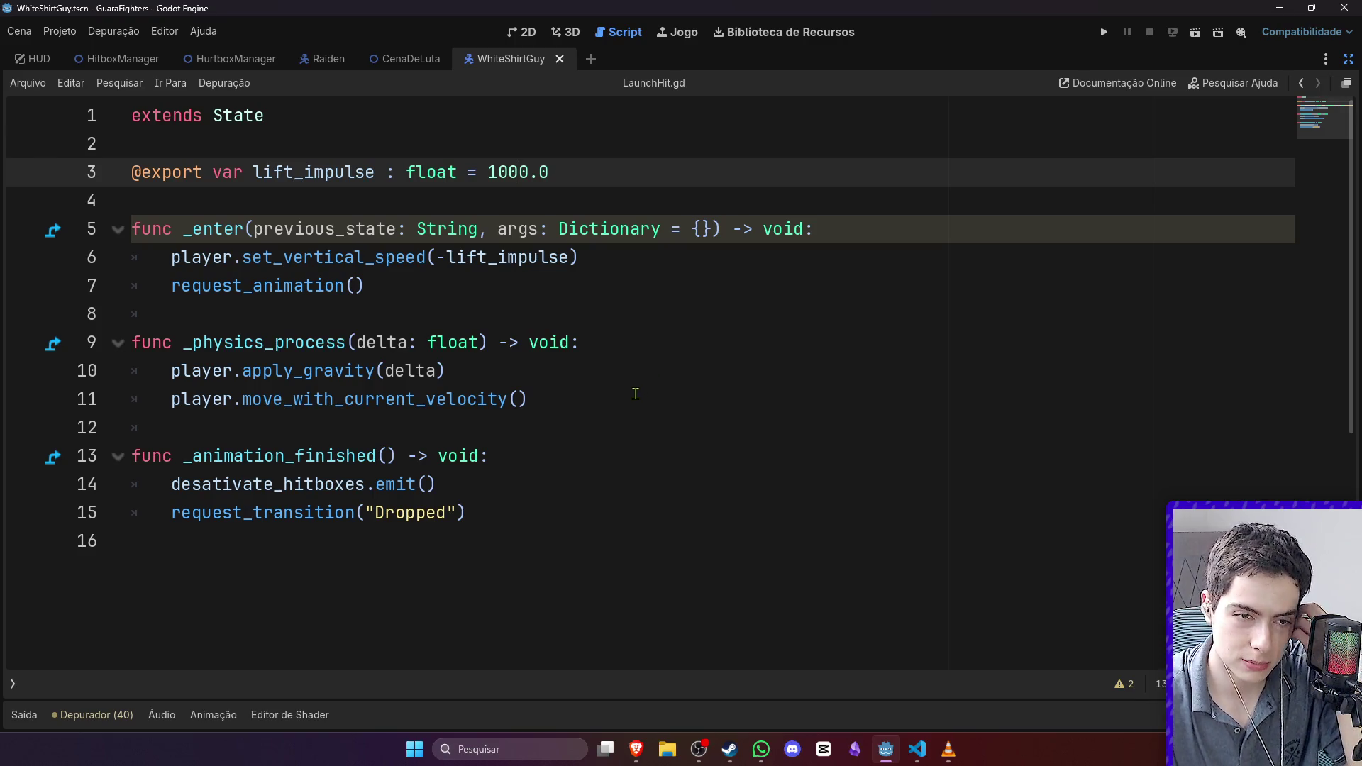
pyautogui.click(517, 532)
pyautogui.moveTo(517, 533)
pyautogui.mouseDown()
pyautogui.moveTo(410, 455)
pyautogui.moveTo(247, 454)
pyautogui.mouseUp()
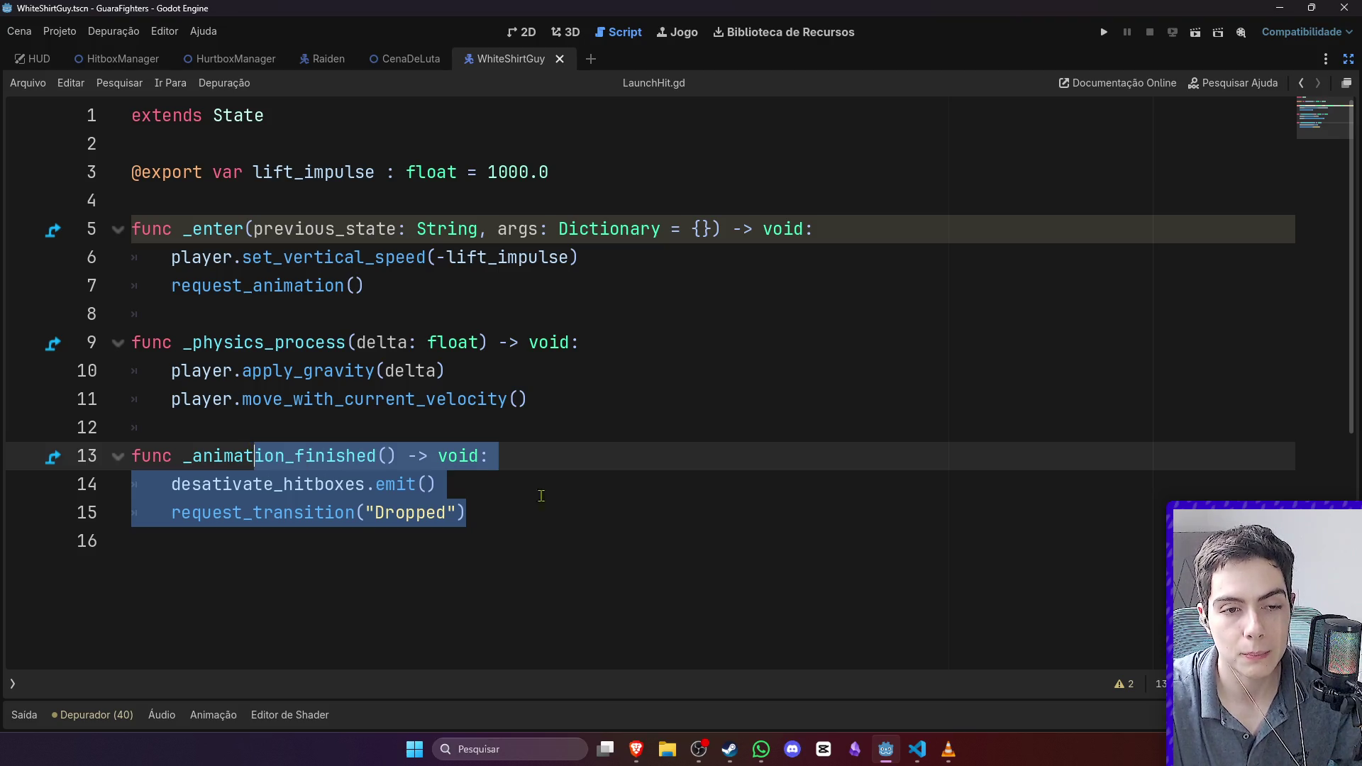
pyautogui.click(574, 501)
pyautogui.click(523, 32)
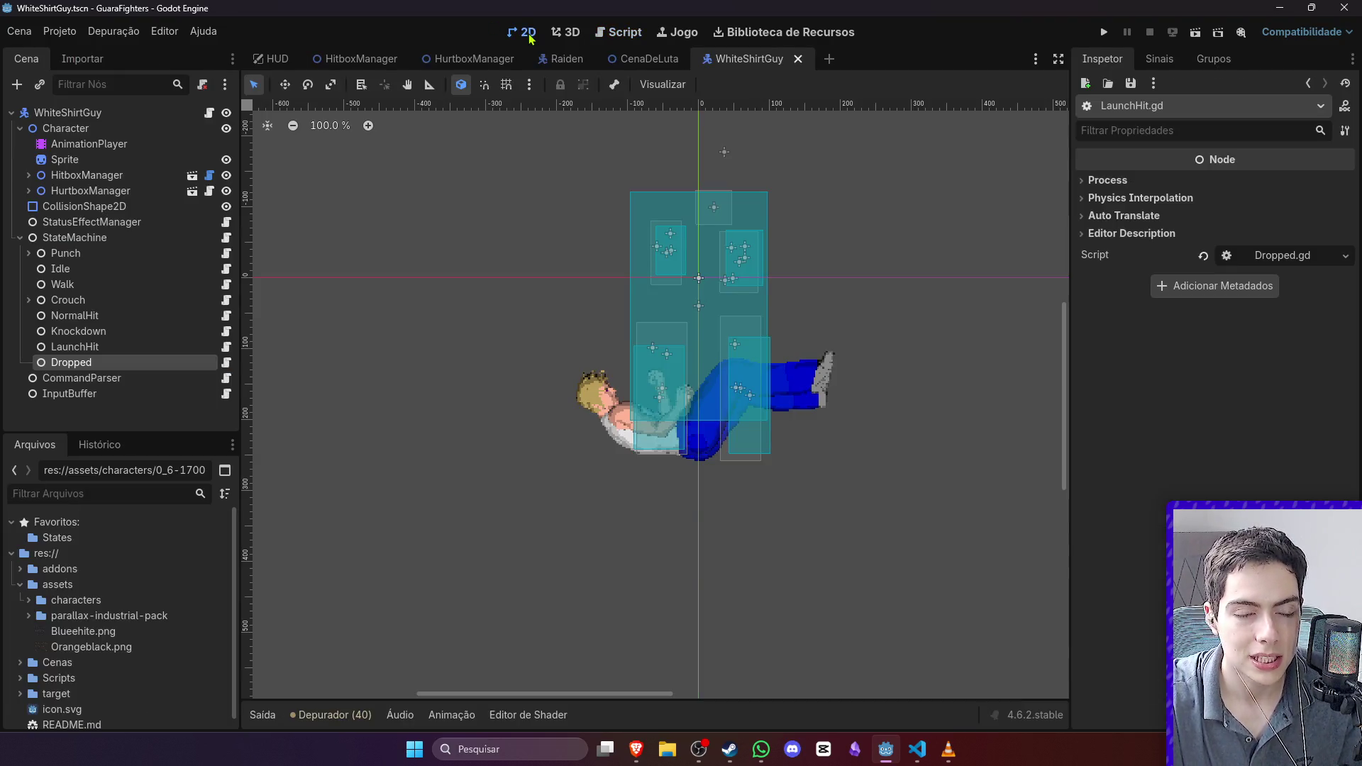
pyautogui.click(236, 277)
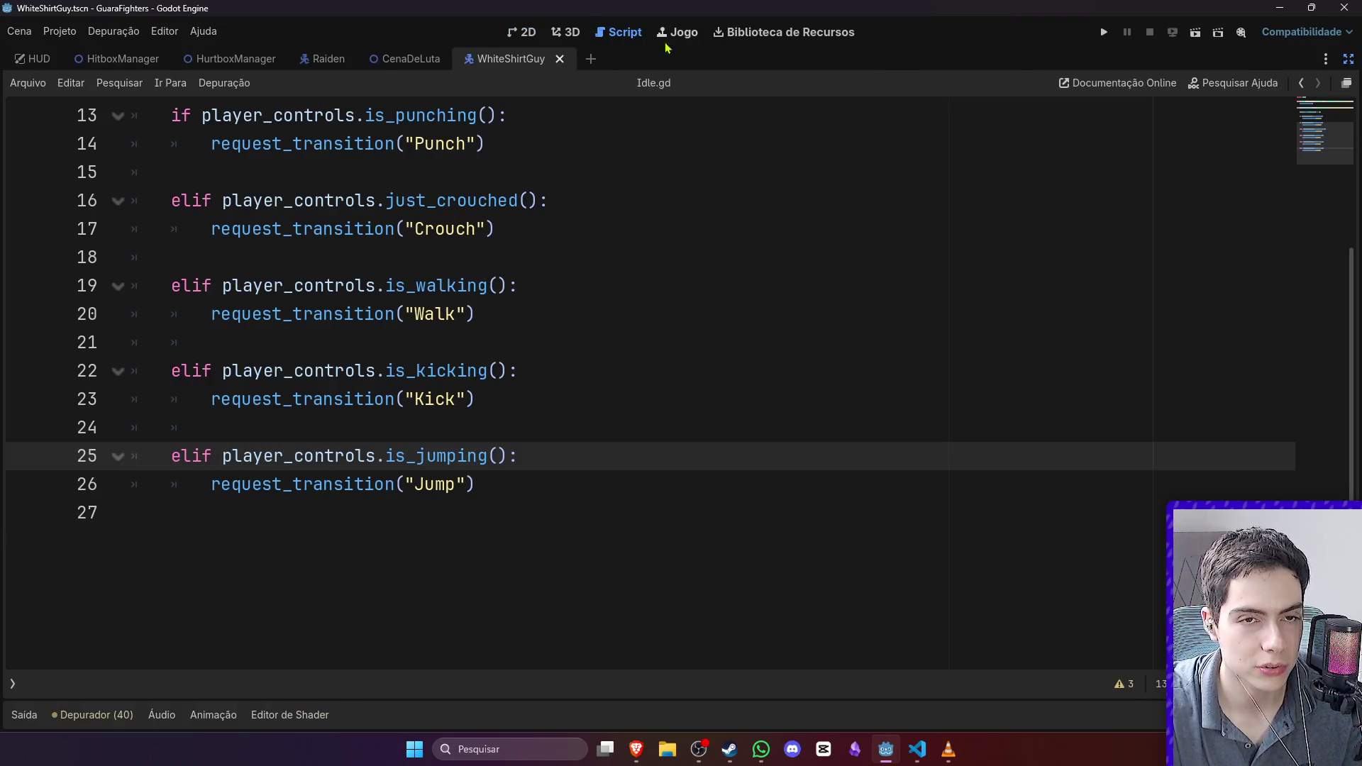
pyautogui.click(523, 32)
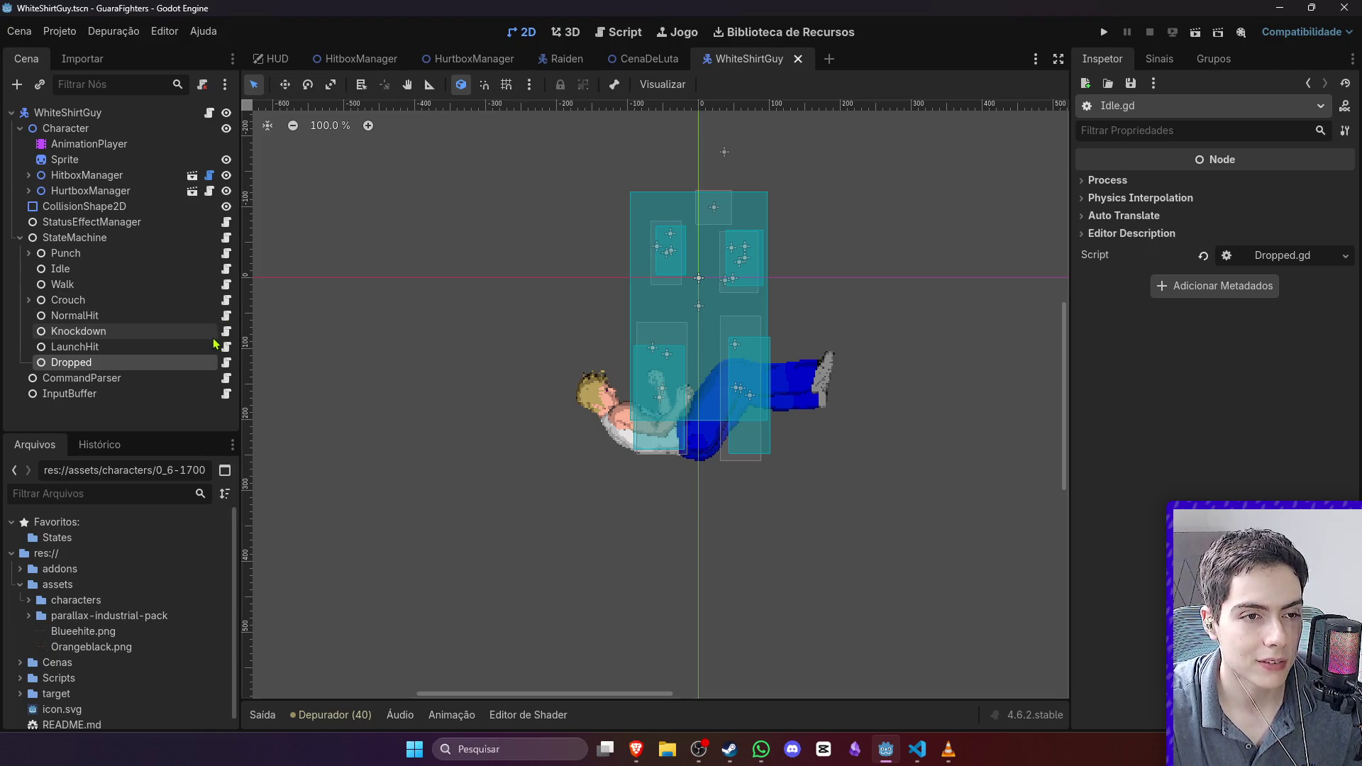
pyautogui.click(649, 58)
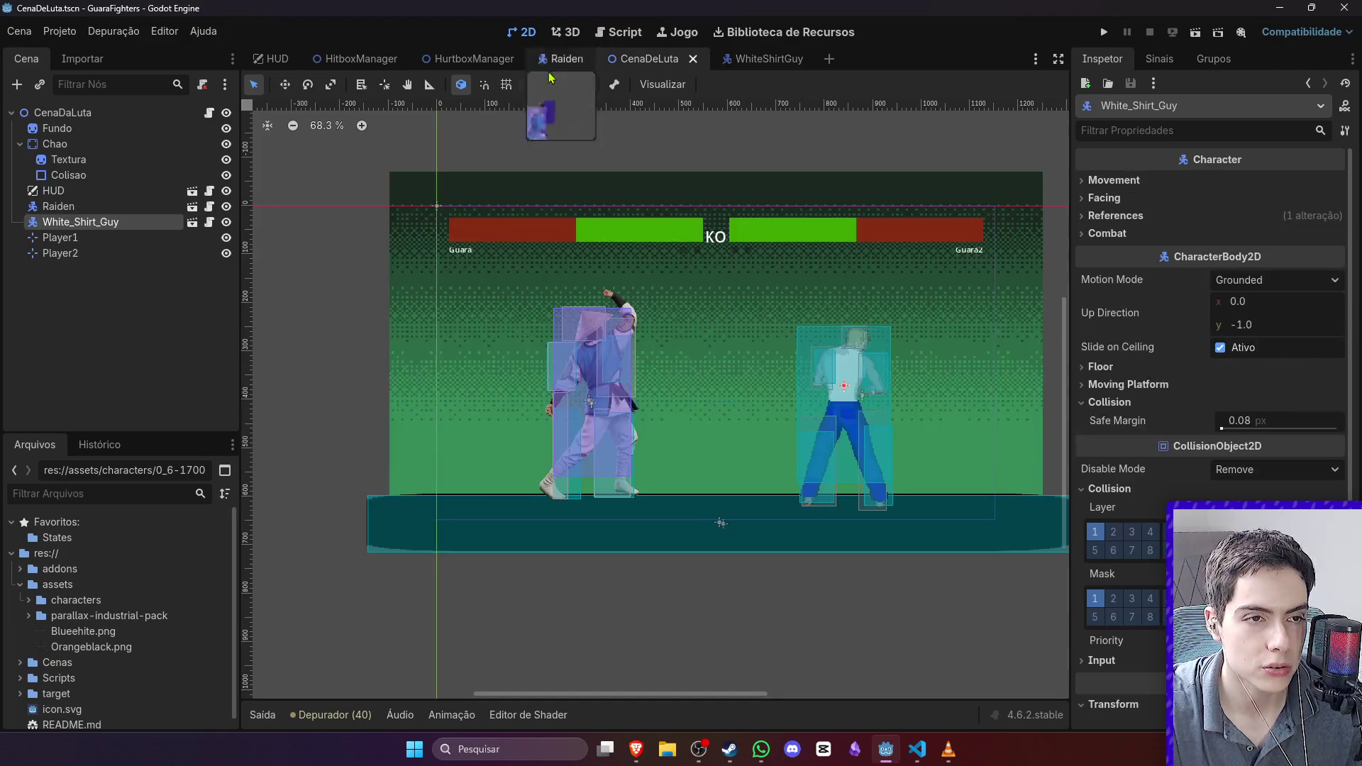
# Step: Open the Raiden scene and look over its Jump state script
pyautogui.click(564, 58)
pyautogui.scroll(-1, 186, 213)
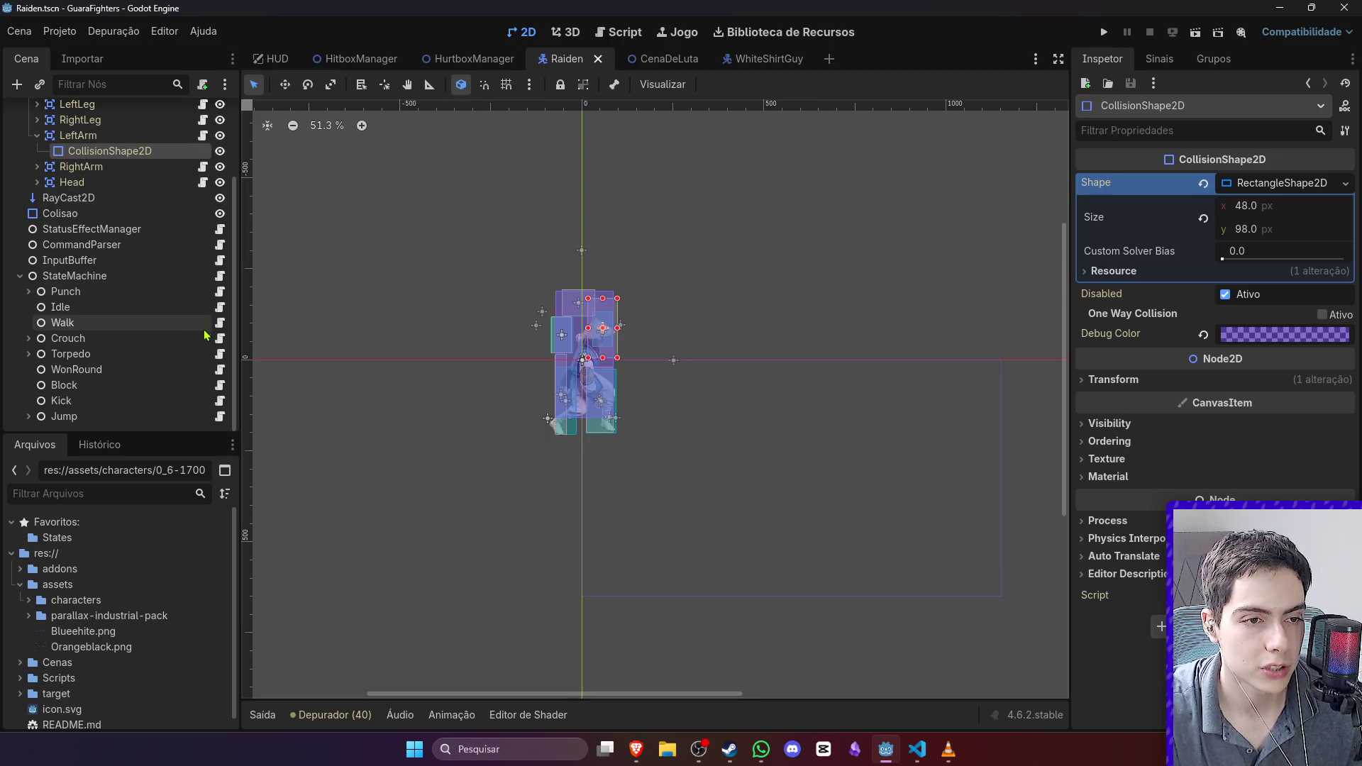
pyautogui.click(222, 416)
pyautogui.scroll(-3, 476, 342)
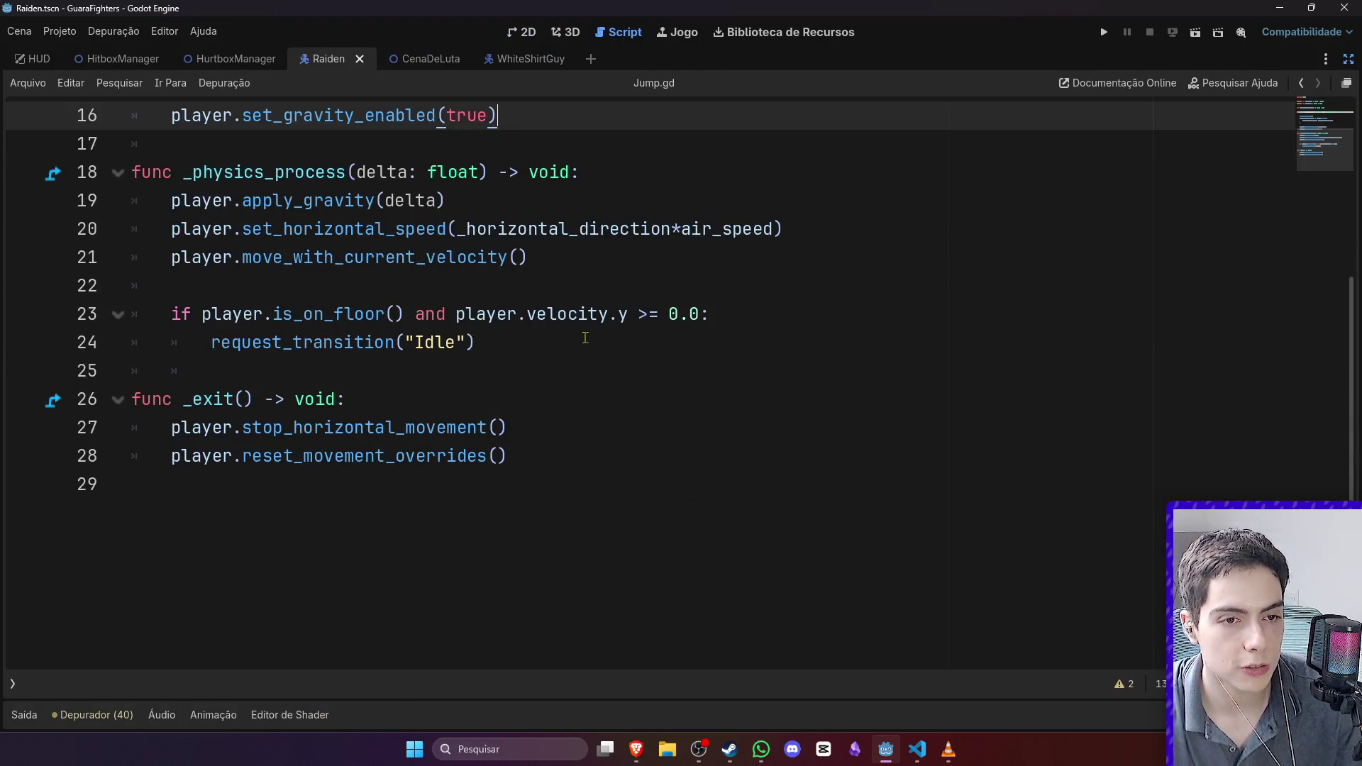
pyautogui.moveTo(476, 342)
pyautogui.mouseDown()
pyautogui.moveTo(135, 285)
pyautogui.moveTo(132, 314)
pyautogui.mouseUp()
# Step: Return to the WhiteShirtGuy scene in 2D and open LaunchHit.gd
pyautogui.click(521, 59)
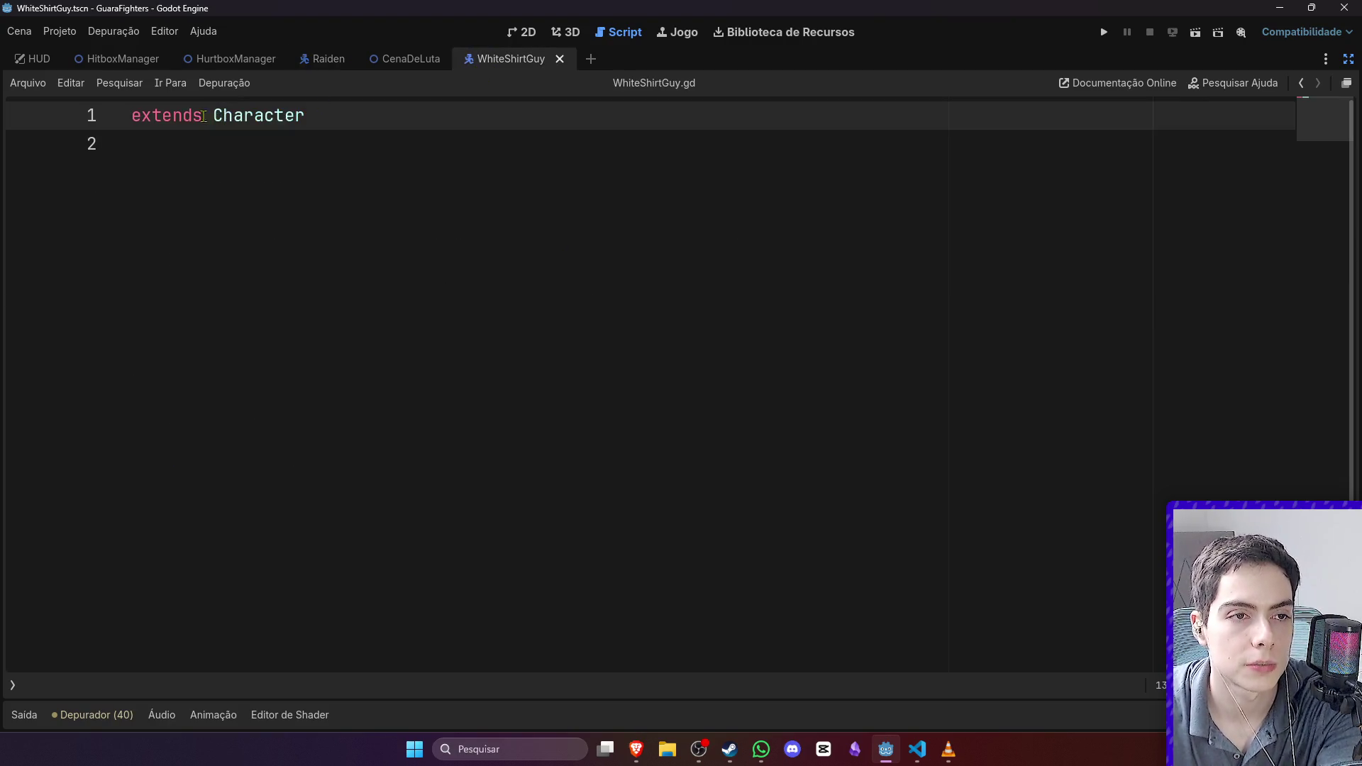
pyautogui.click(524, 33)
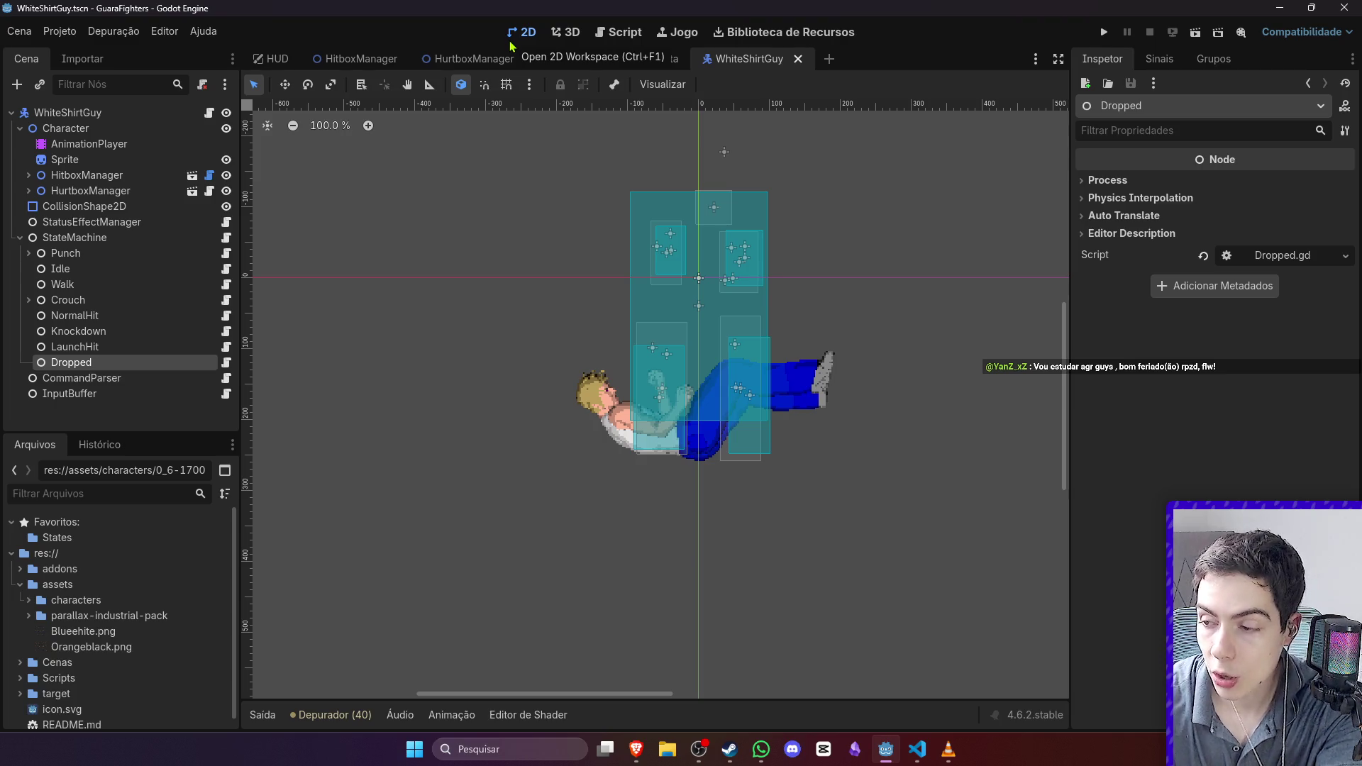
pyautogui.moveTo(499, 64)
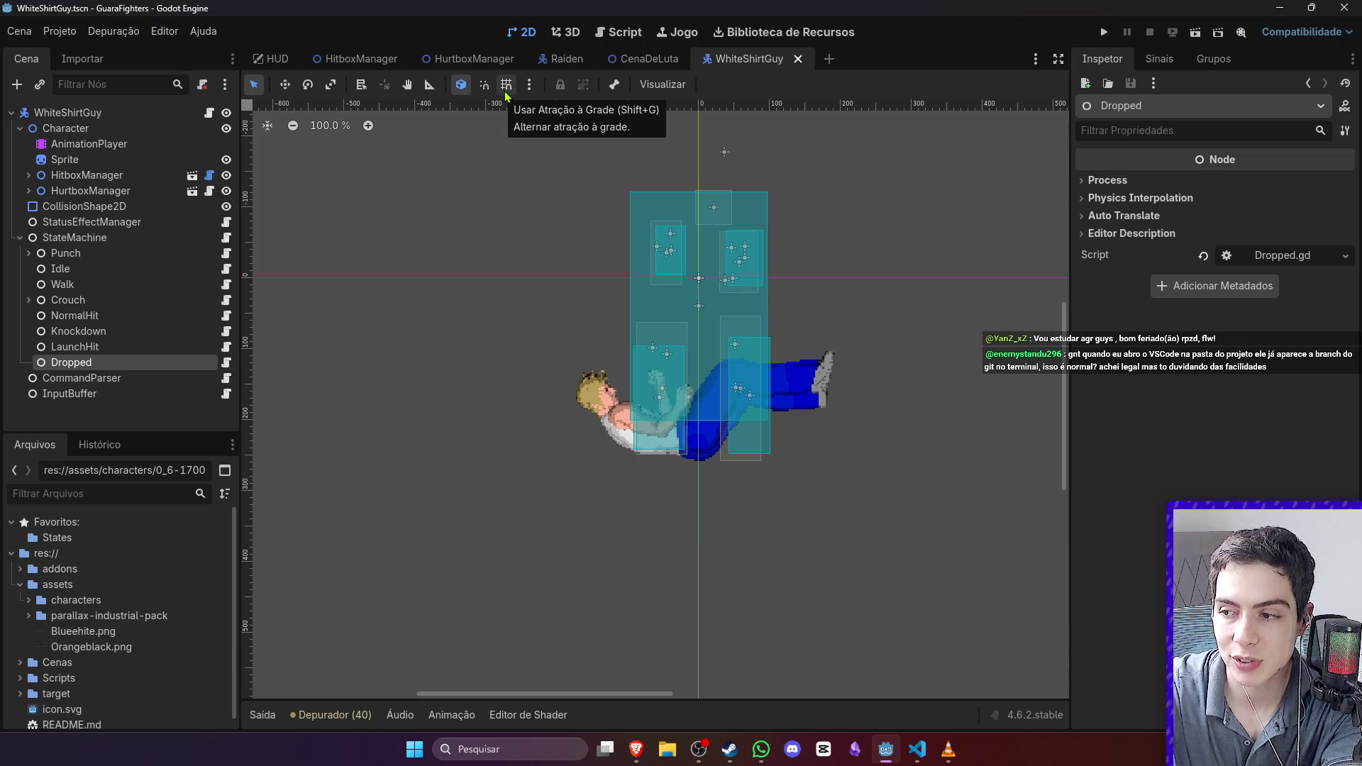
pyautogui.moveTo(598, 55)
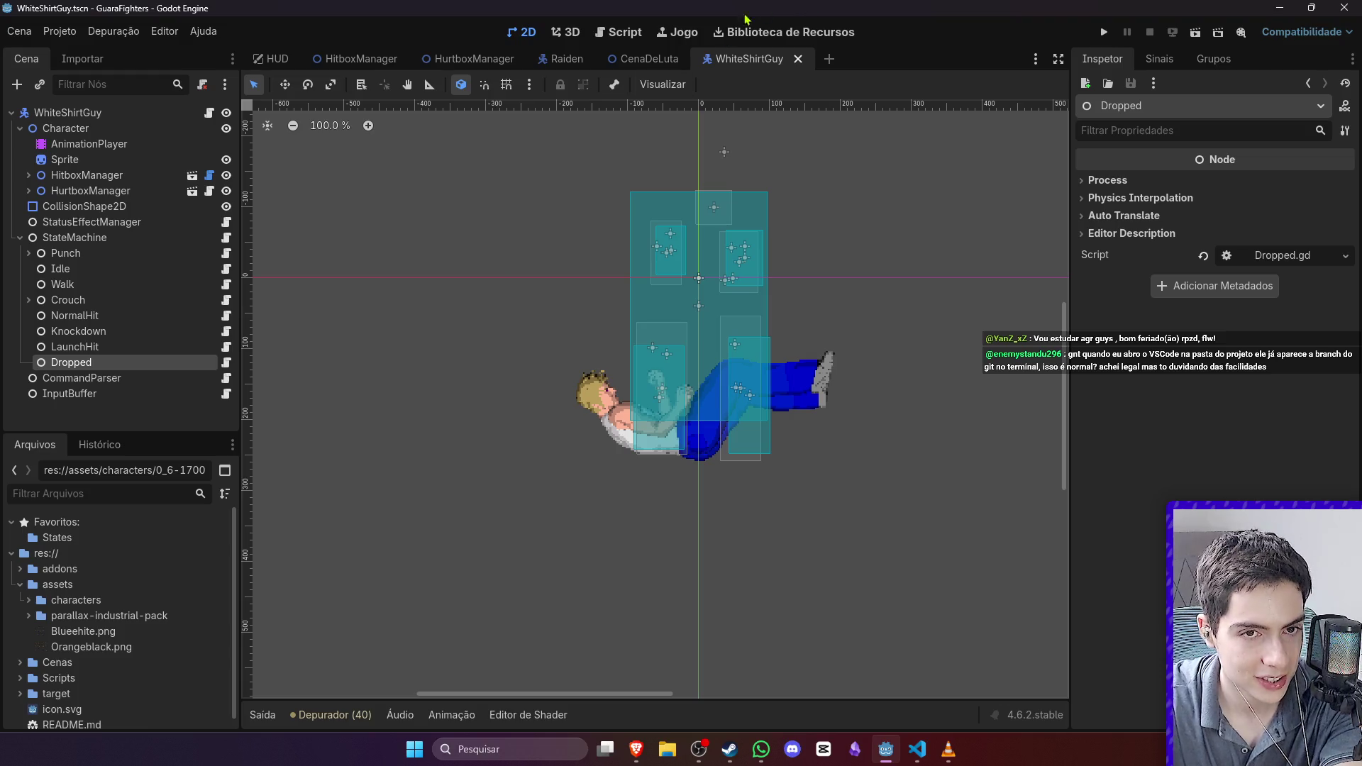
pyautogui.click(226, 349)
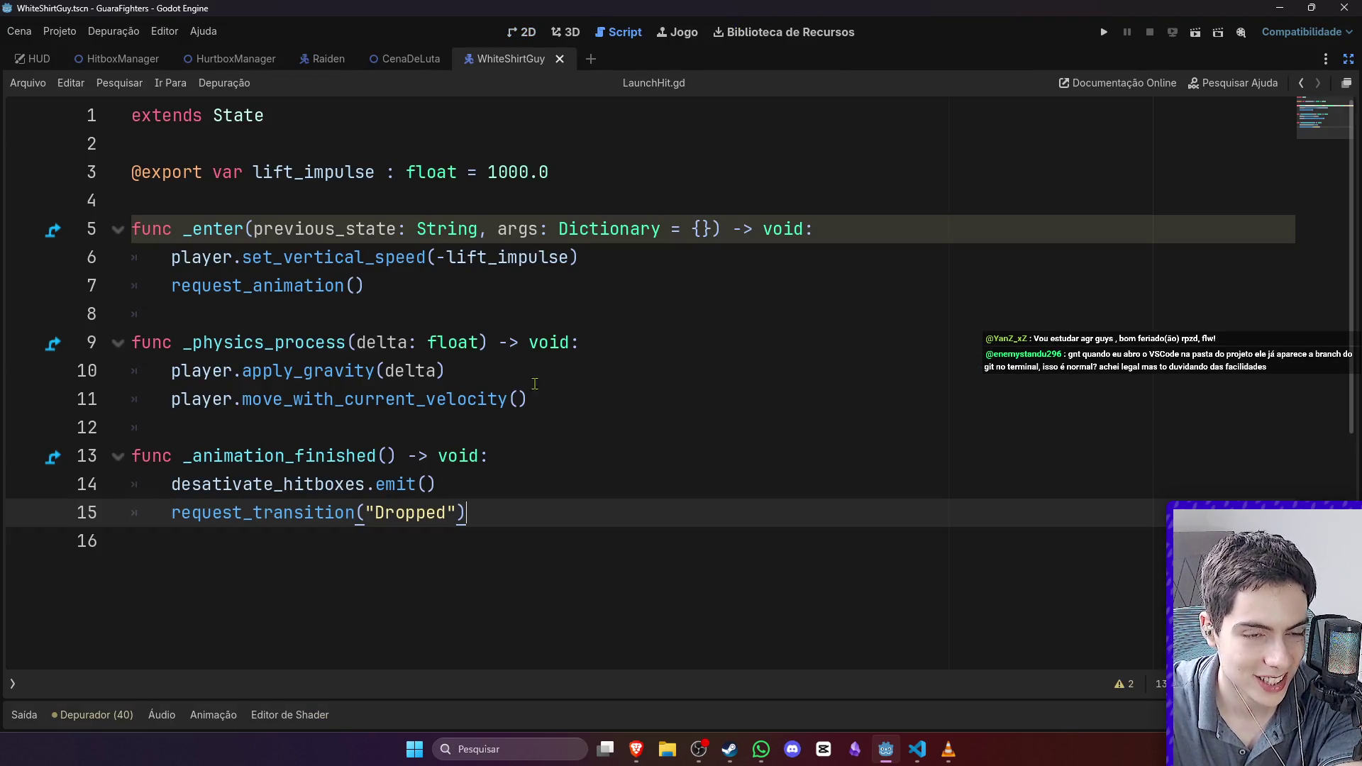
# Step: Paste the is_on_floor() landing check into _physics_process, rename _animation_finished to _exit, and save
pyautogui.click(588, 417)
pyautogui.hotkey('ctrl', 'v')
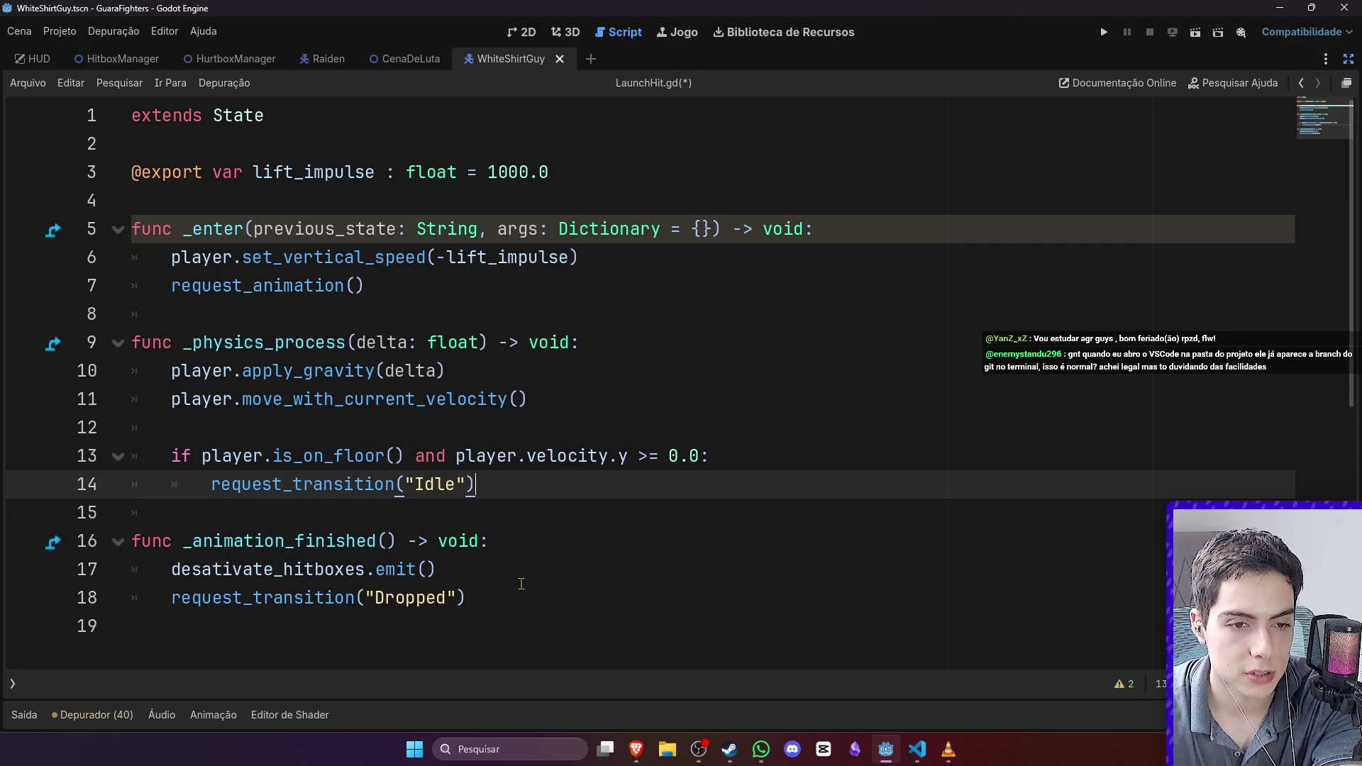
pyautogui.doubleClick(358, 550)
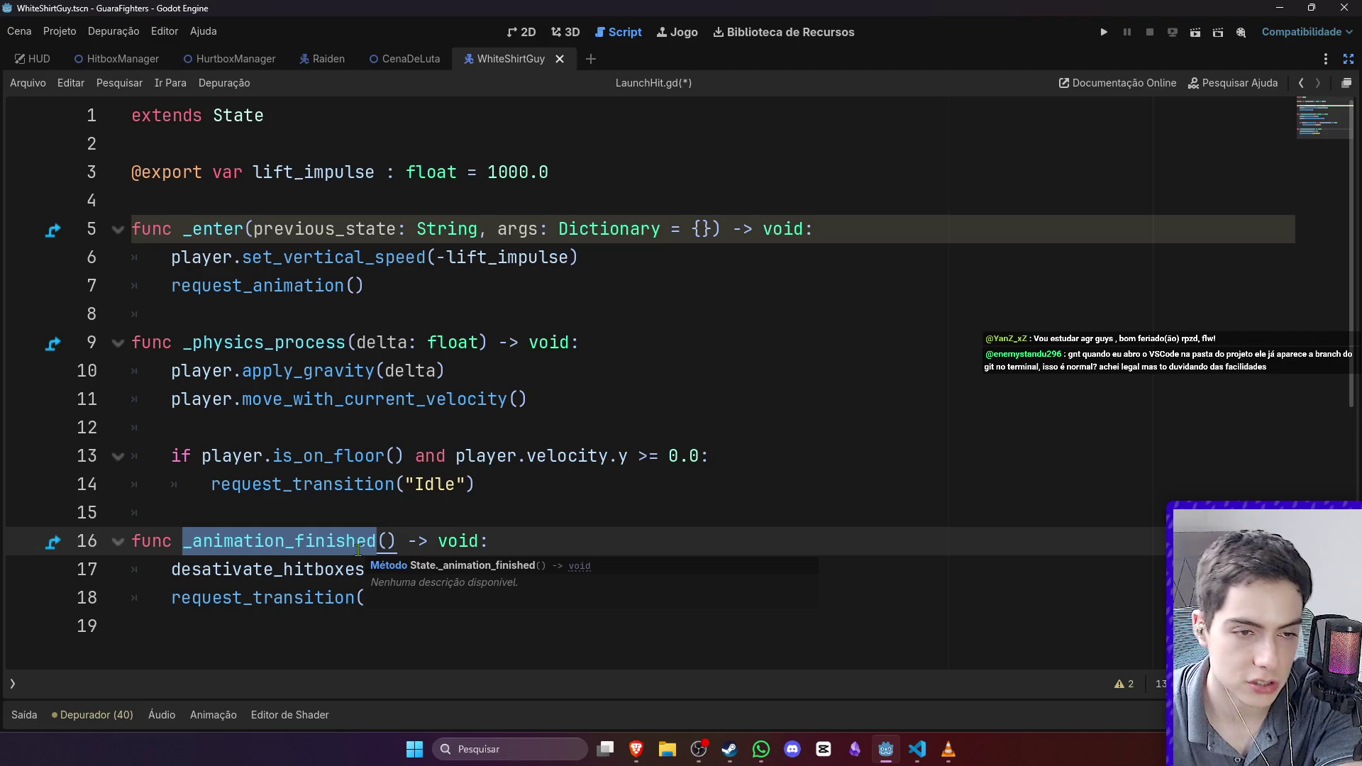
pyautogui.press('BackSpace')
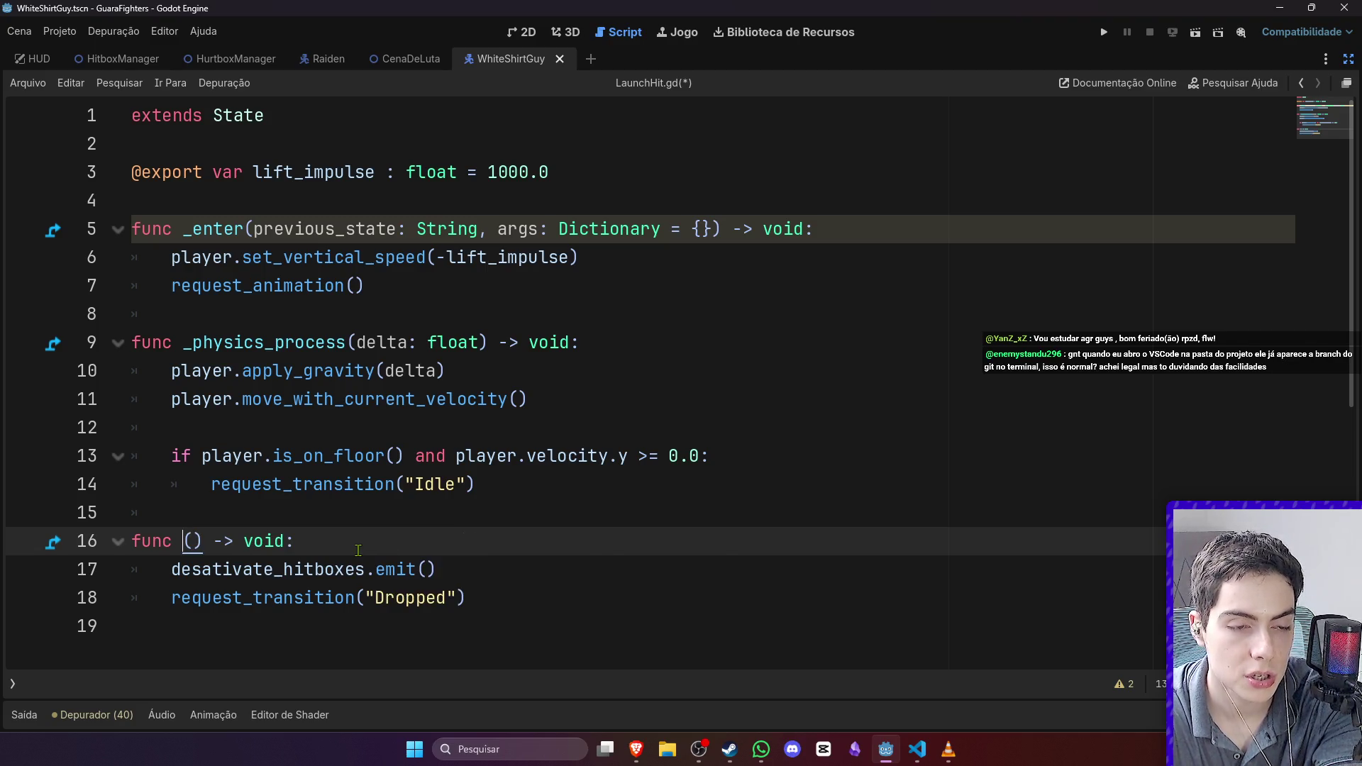
pyautogui.write('_exit')
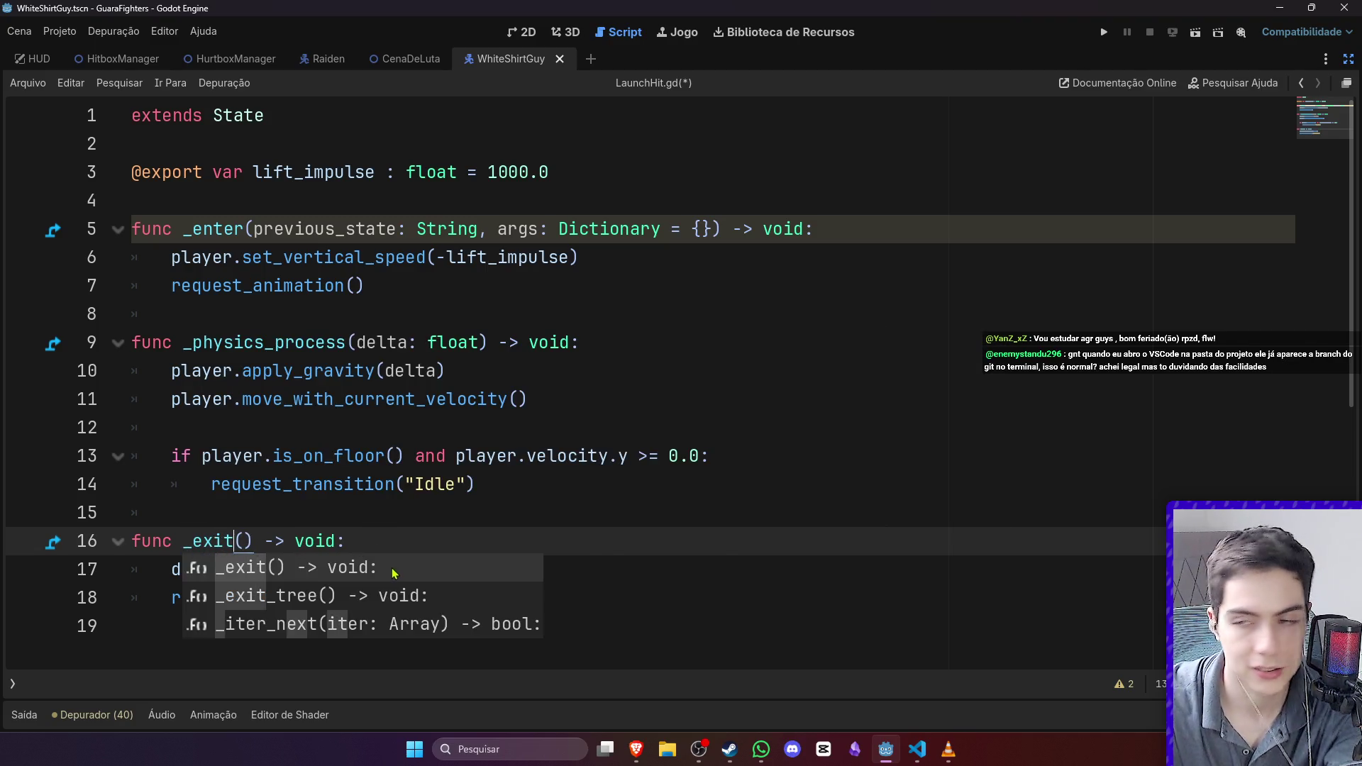
pyautogui.click(446, 484)
pyautogui.hotkey('ctrl', 's')
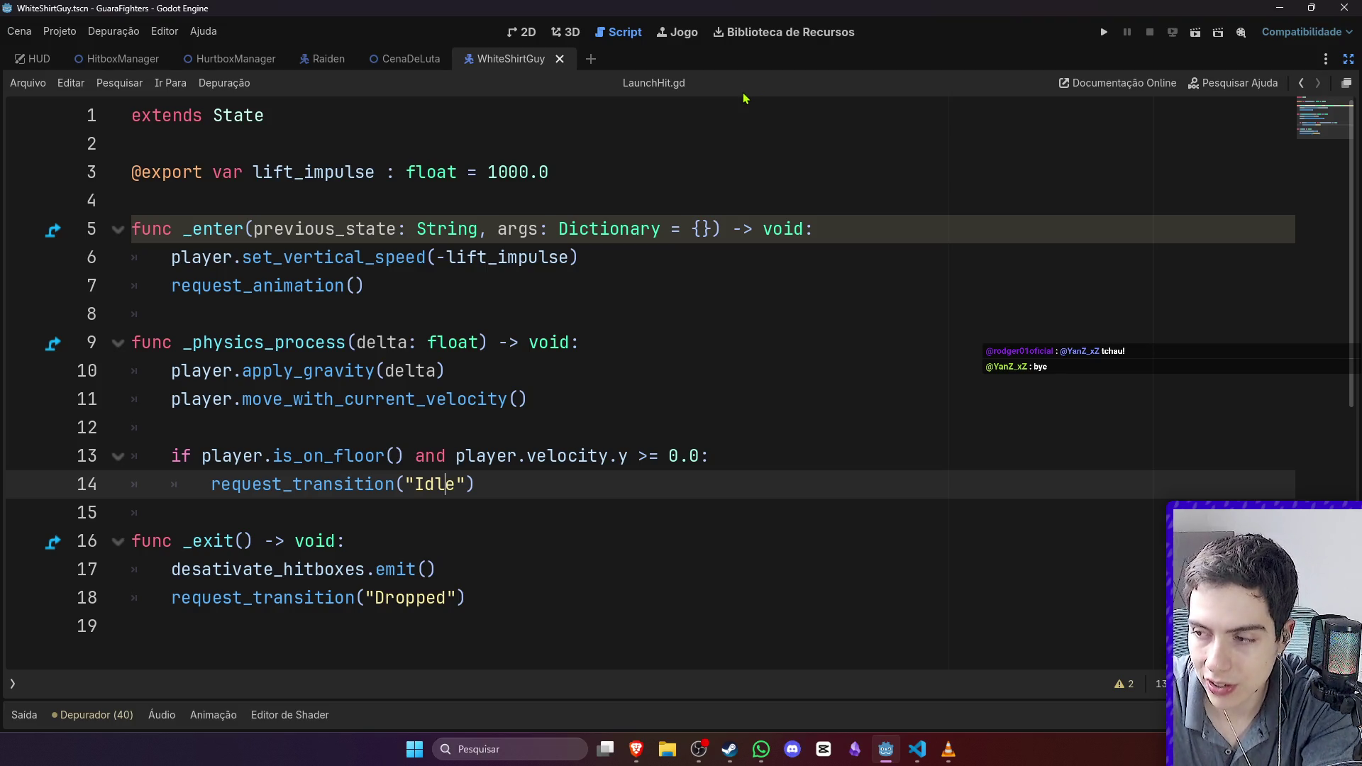
# Step: Make the landing check request Dropped instead of Idle and delete the leftover Dropped transition line
pyautogui.click(757, 250)
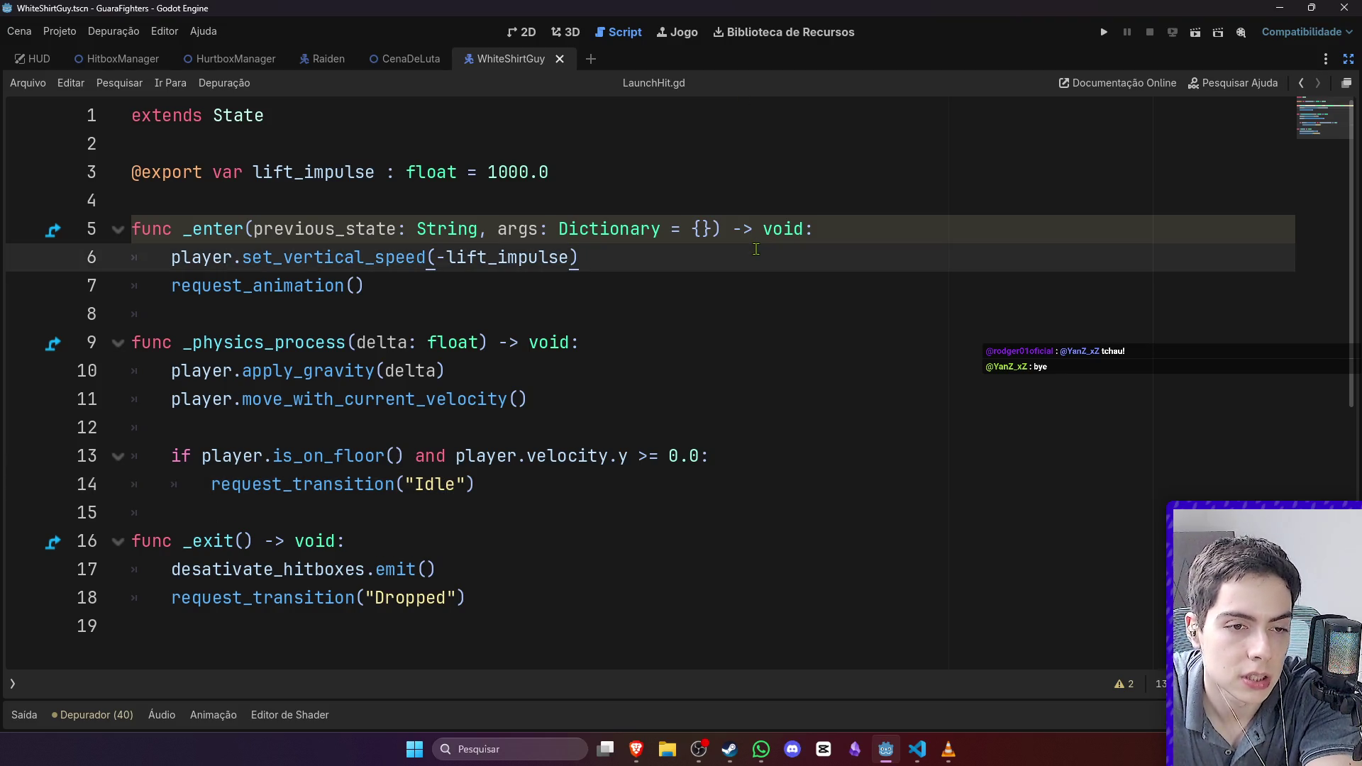
pyautogui.rightClick(448, 580)
pyautogui.press('Escape')
pyautogui.doubleClick(425, 597)
pyautogui.hotkey('ctrl', 'c')
pyautogui.doubleClick(440, 490)
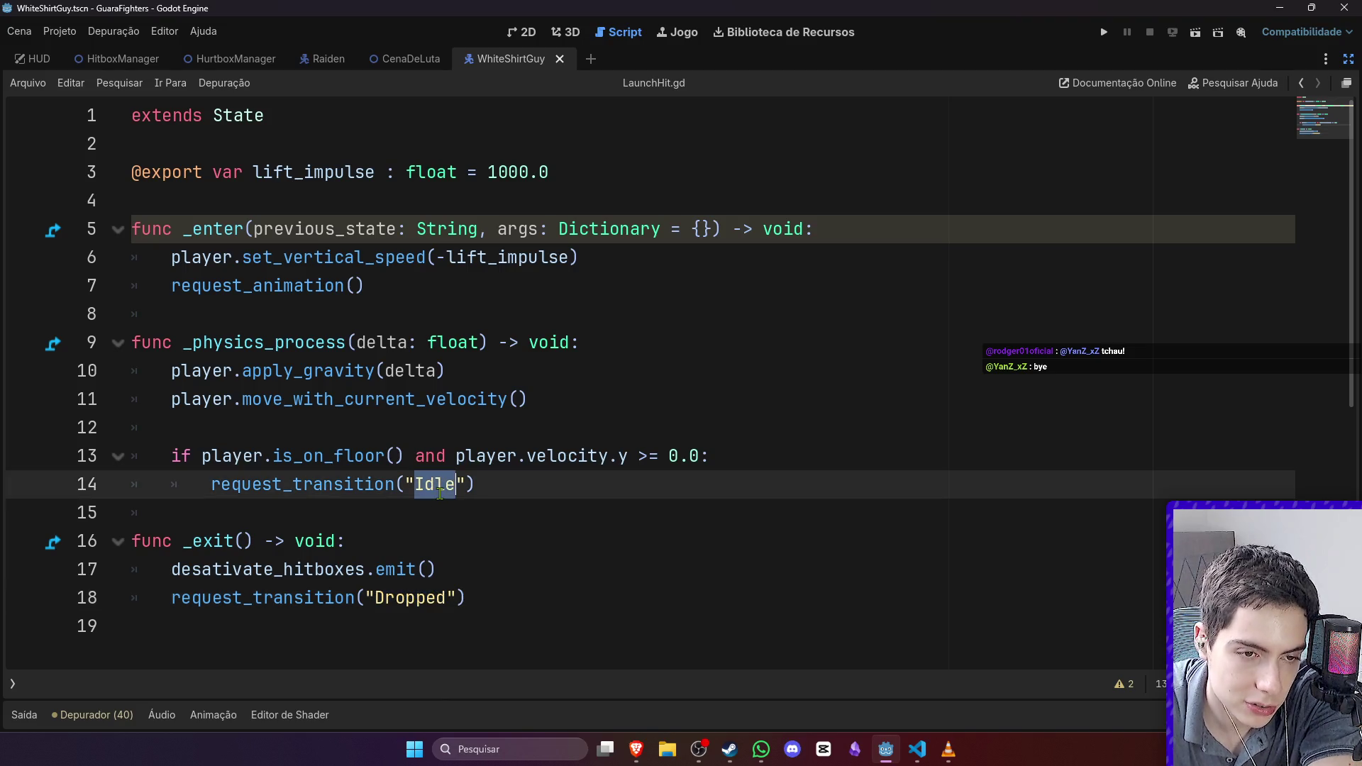
pyautogui.hotkey('ctrl', 'v')
pyautogui.moveTo(496, 599); pyautogui.dragTo(171, 599)
pyautogui.press('BackSpace')
pyautogui.press('BackSpace')
pyautogui.press('BackSpace')
pyautogui.click(701, 484)
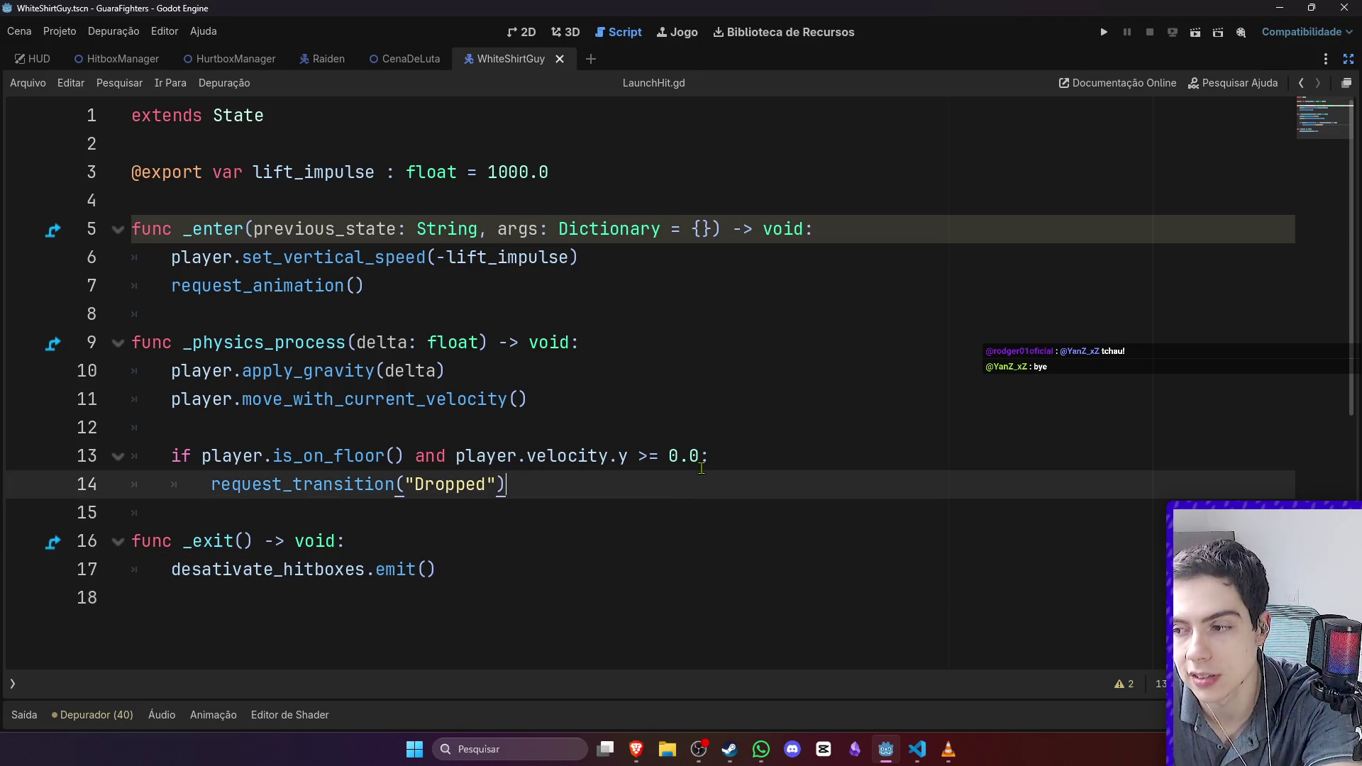
pyautogui.click(738, 439)
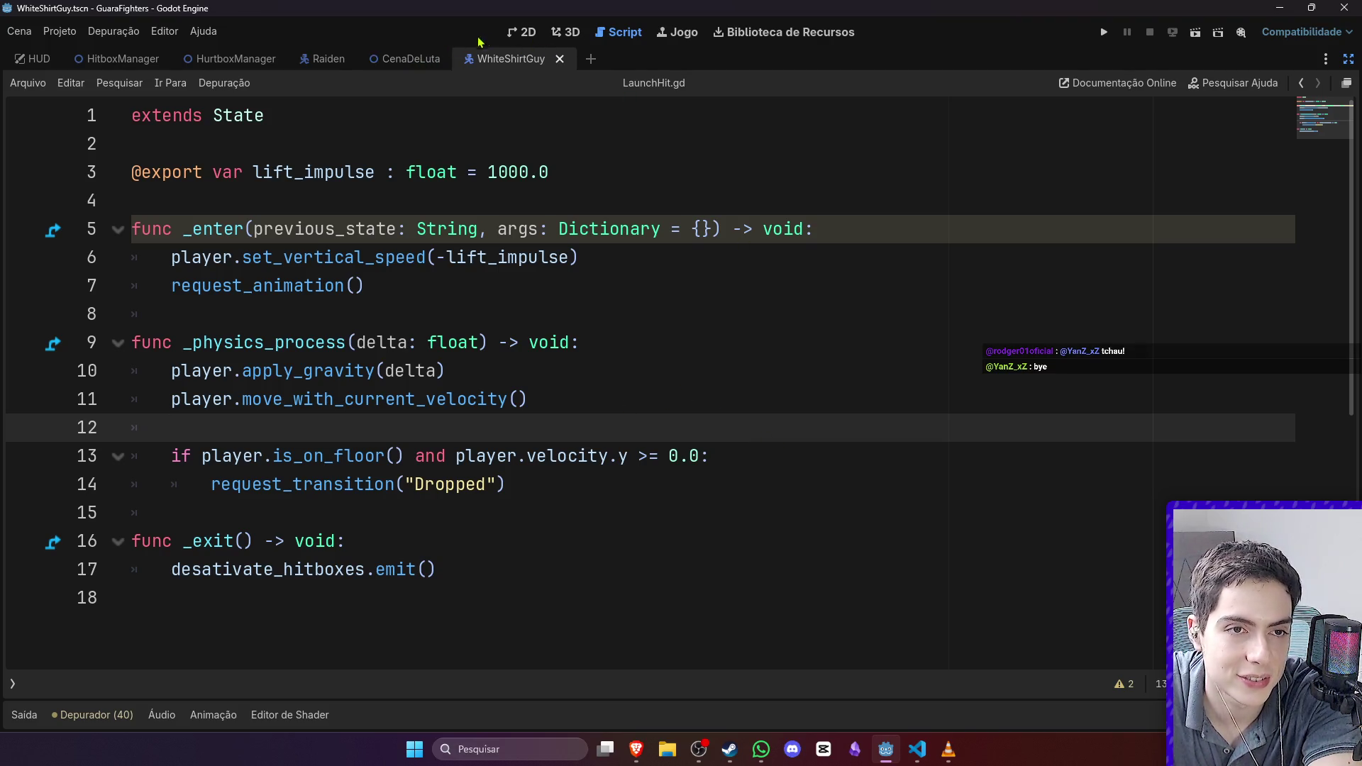
# Step: Change lift_impulse in LaunchHit.gd from 1000.0 to 1200.0 and save
pyautogui.click(395, 62)
pyautogui.click(518, 60)
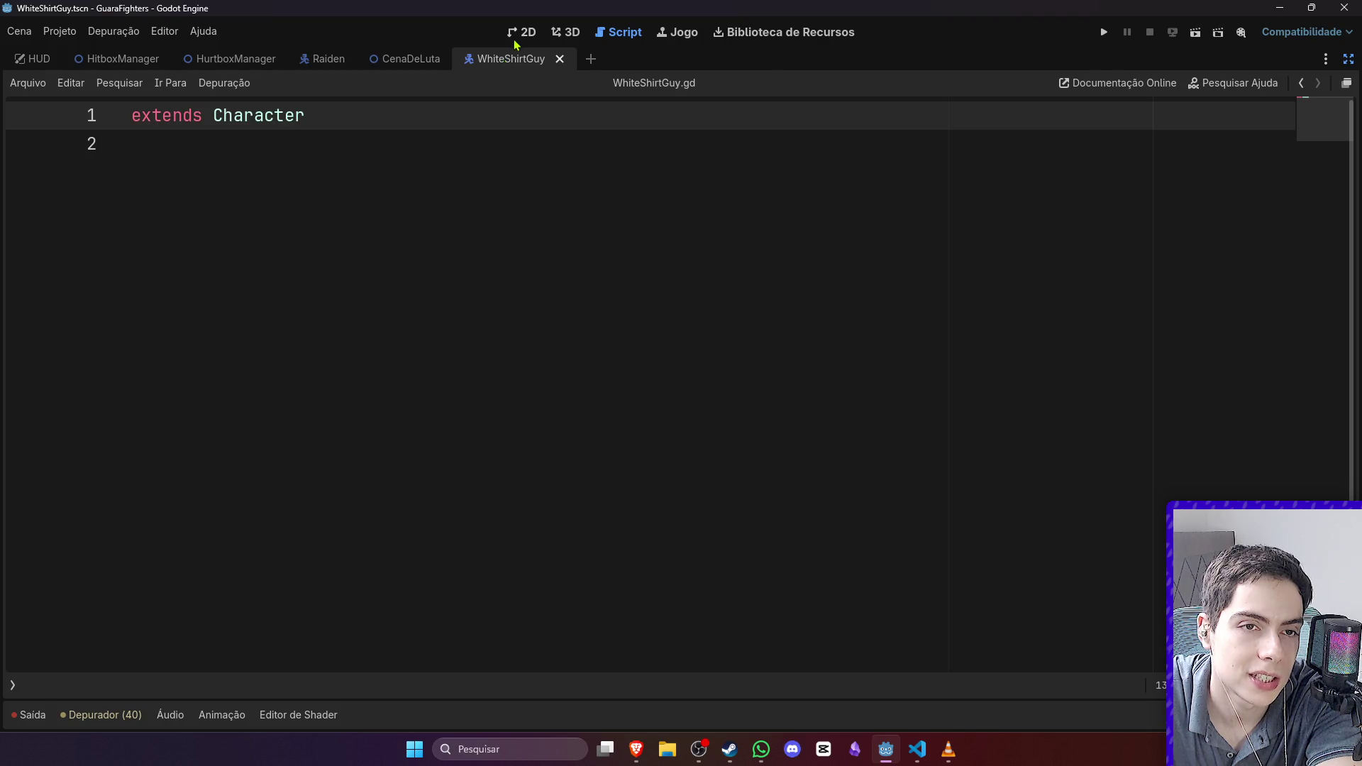
pyautogui.click(226, 363)
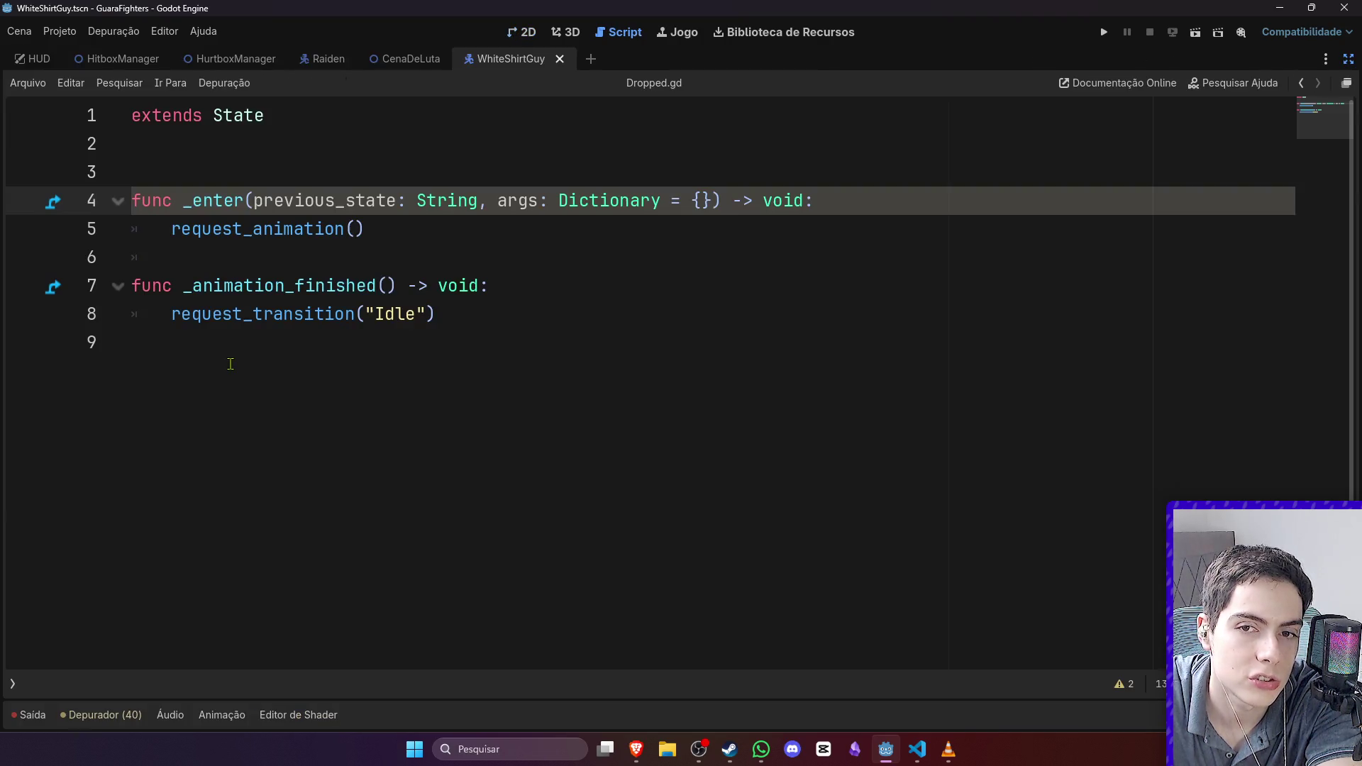
pyautogui.click(529, 32)
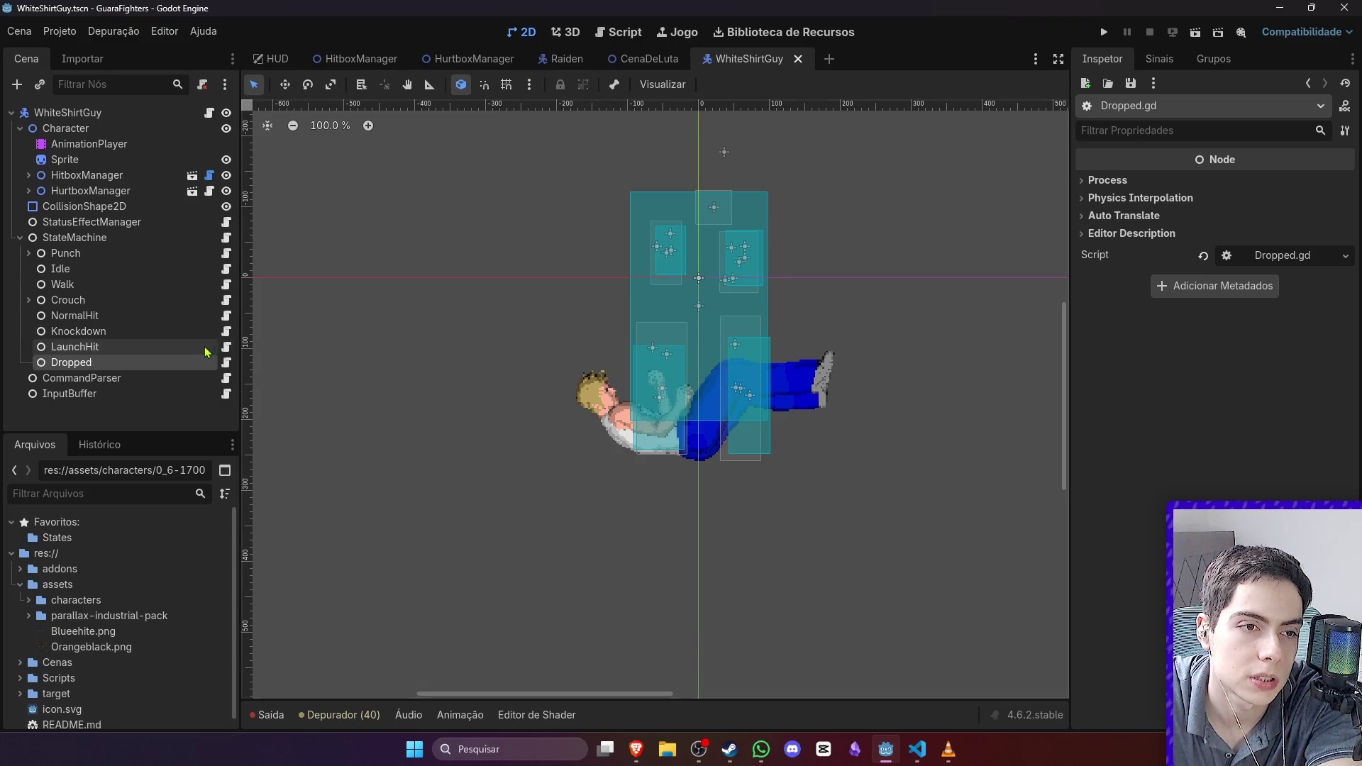
pyautogui.click(225, 346)
pyautogui.click(512, 172)
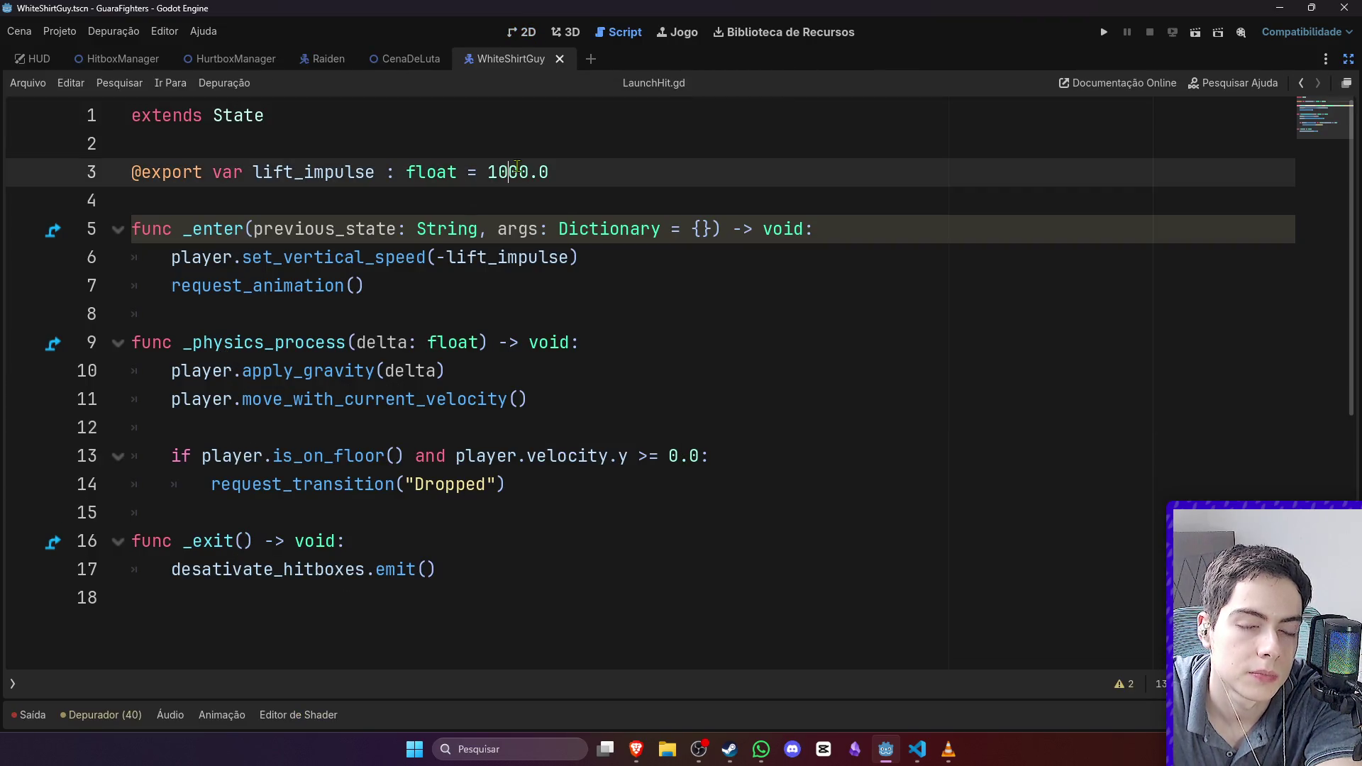
pyautogui.press('BackSpace')
pyautogui.write('2')
pyautogui.hotkey('ctrl', 's')
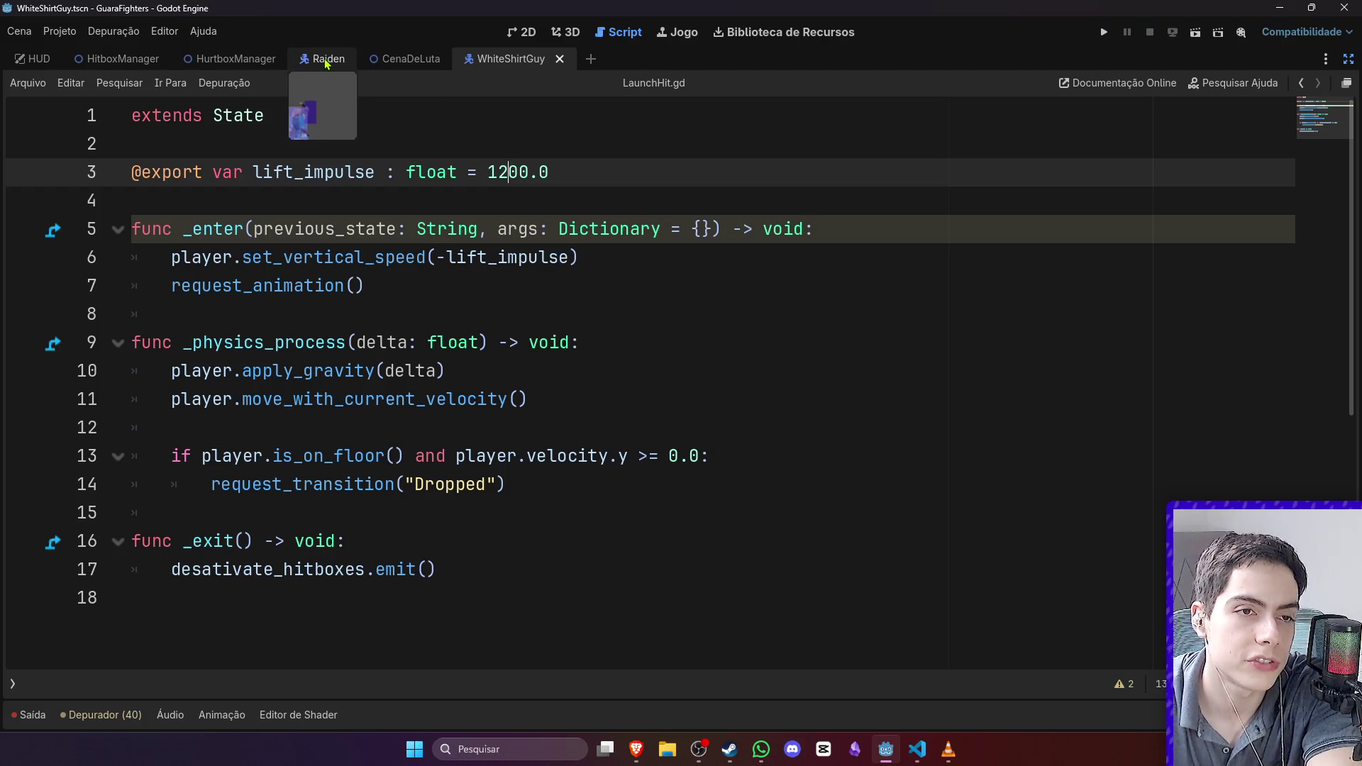
# Step: Run the CenaDeLuta fight scene and hit White Shirt Guy with Raiden's launching attack
pyautogui.click(323, 58)
pyautogui.click(426, 58)
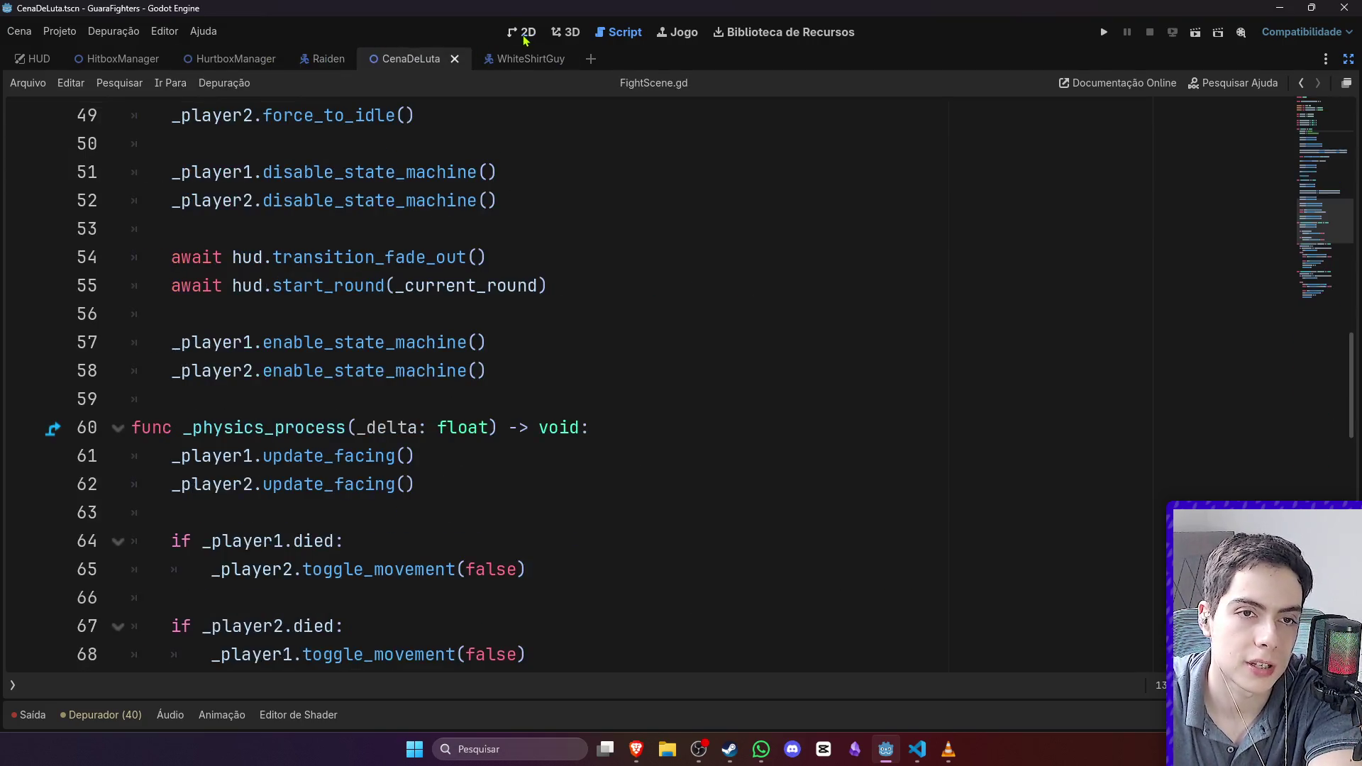
pyautogui.click(528, 32)
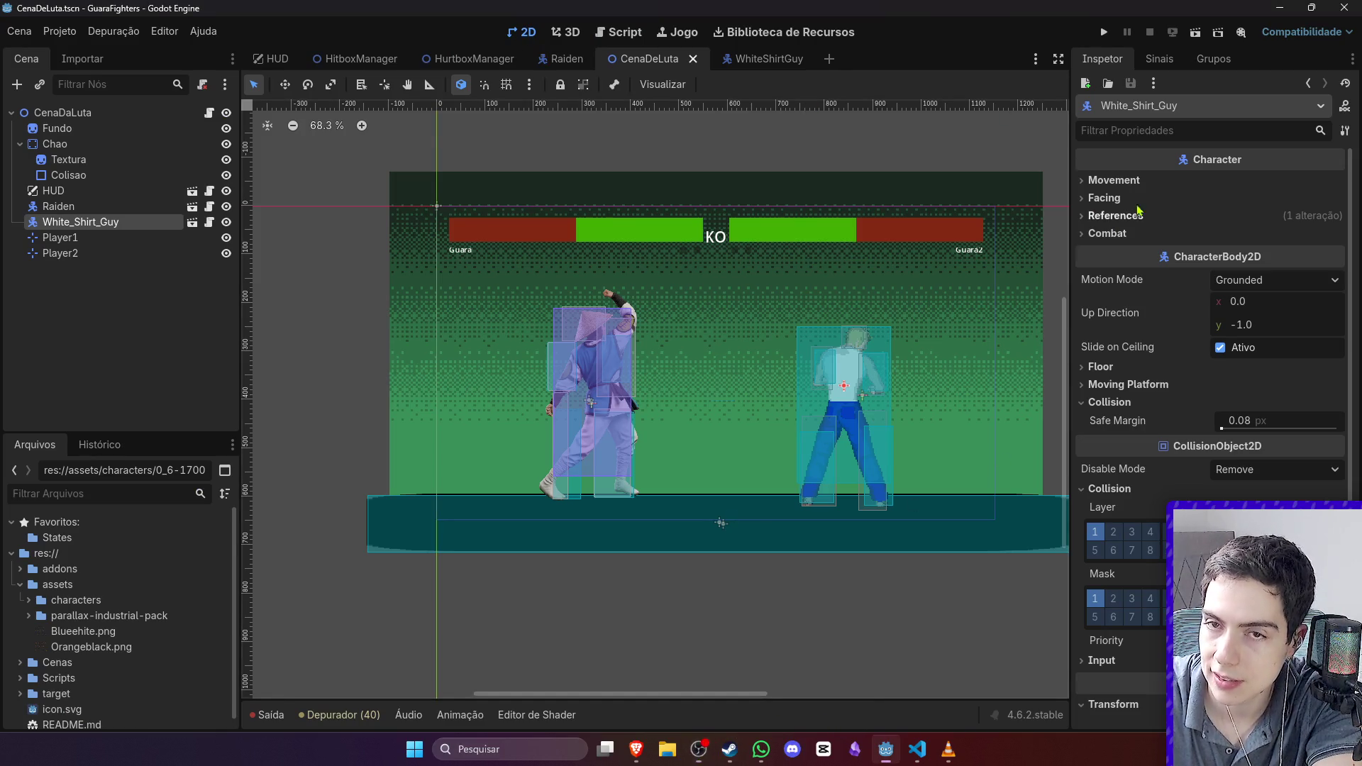
pyautogui.click(1196, 32)
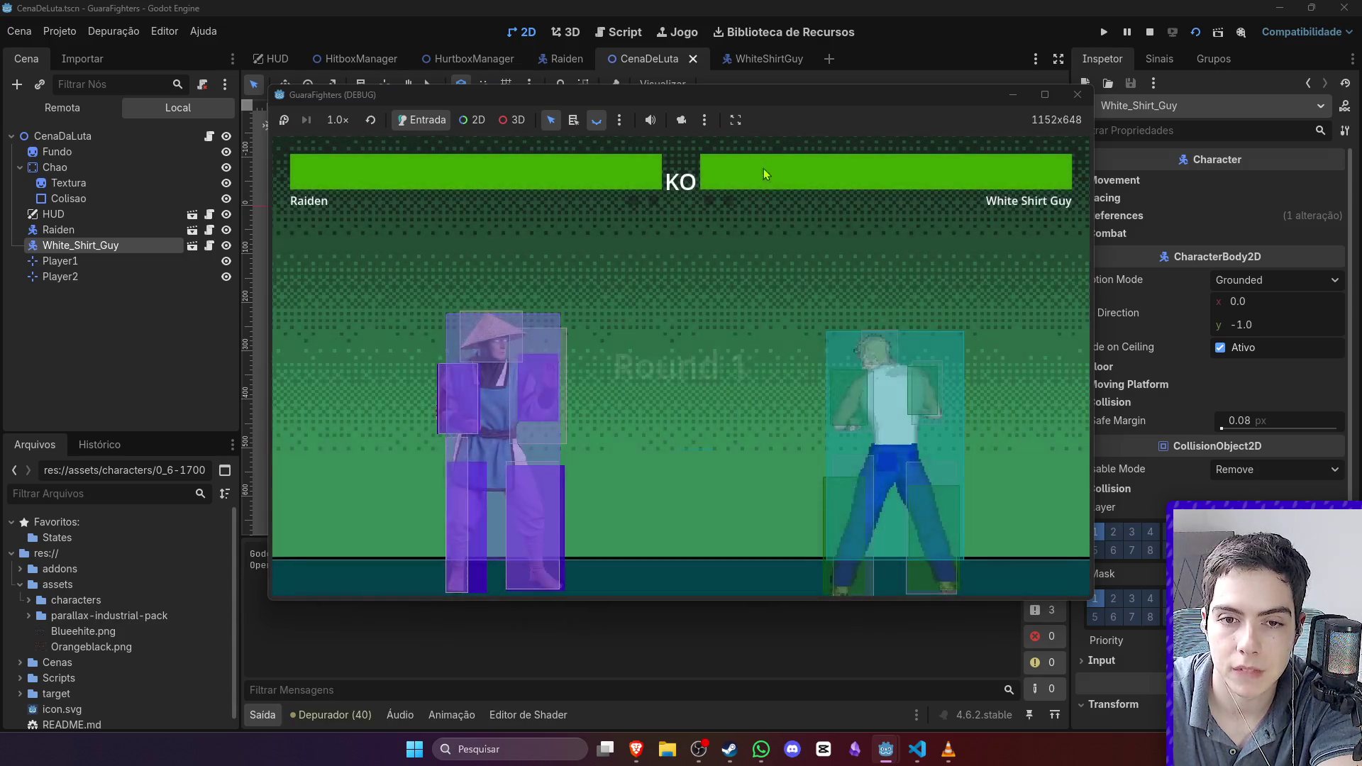
pyautogui.press('Right')
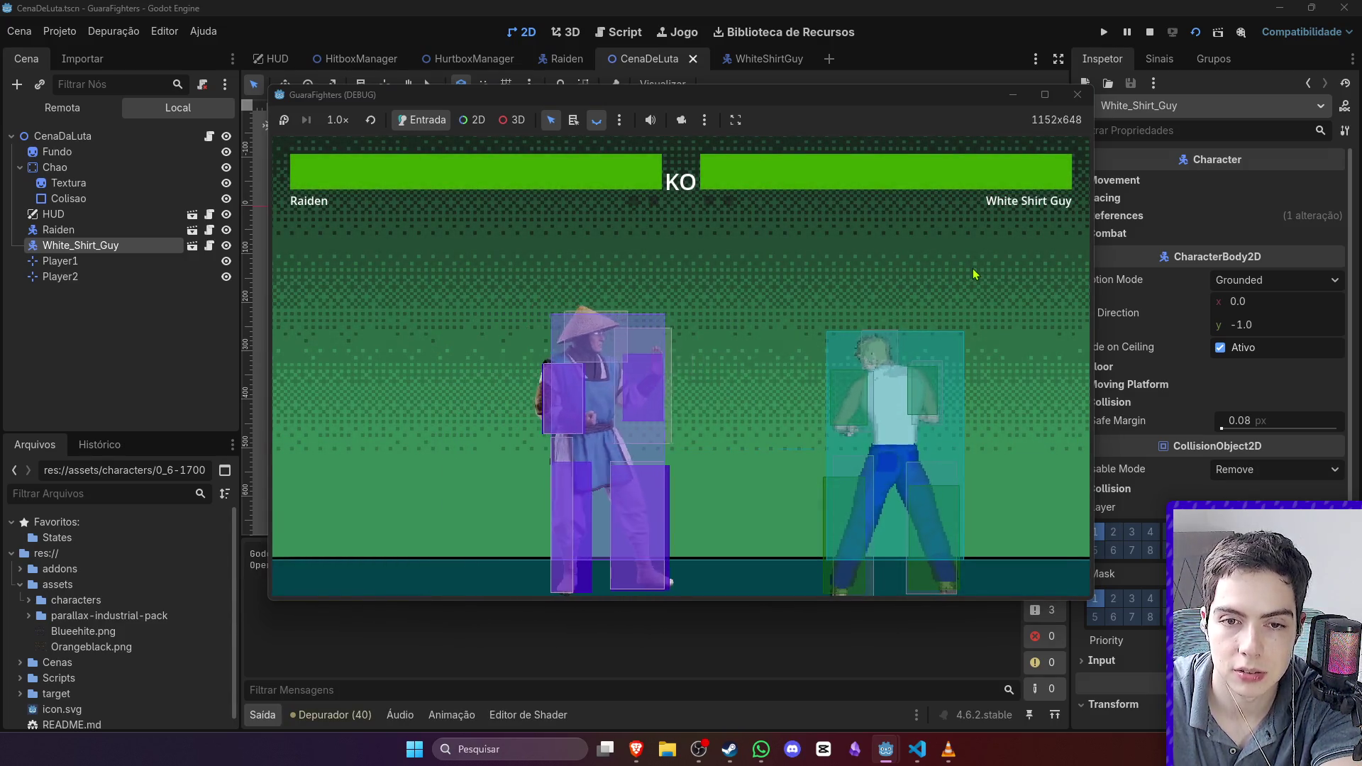
pyautogui.press('Right')
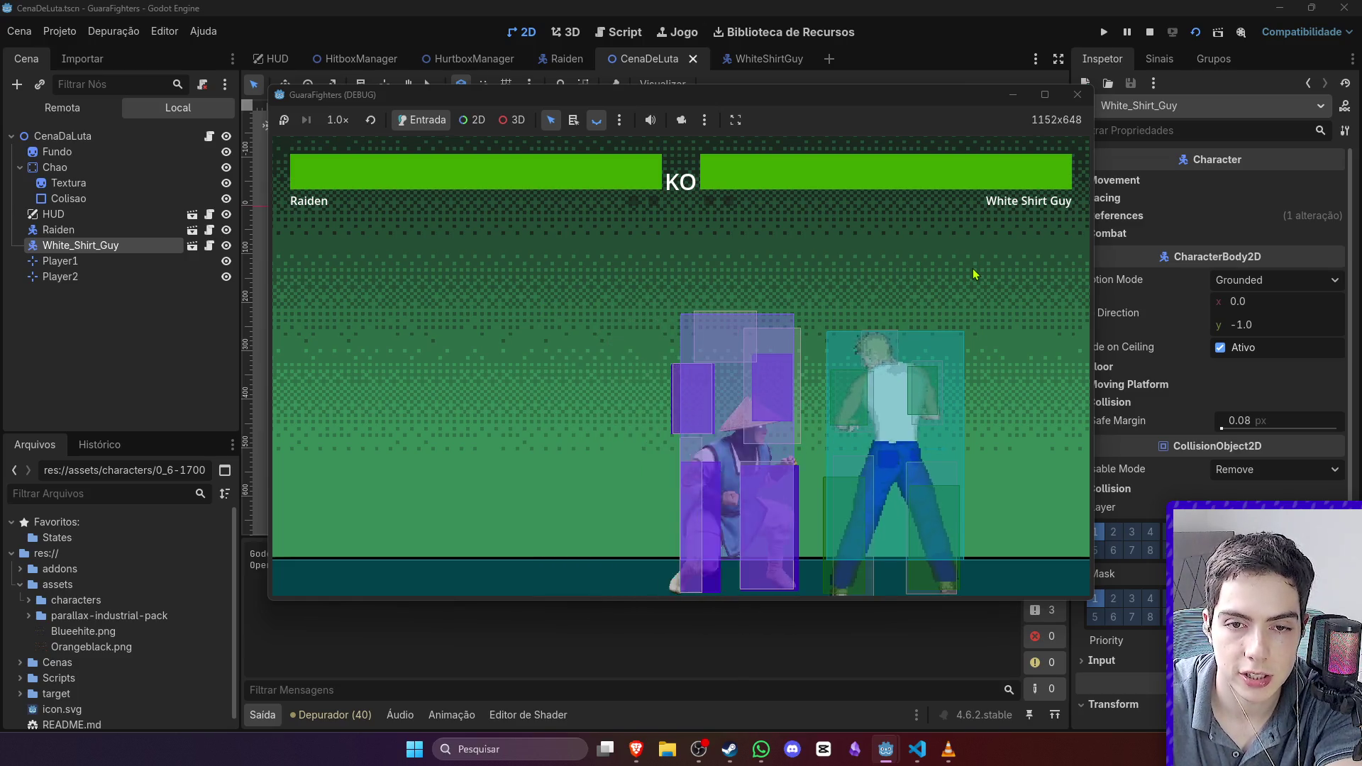
pyautogui.press('j')
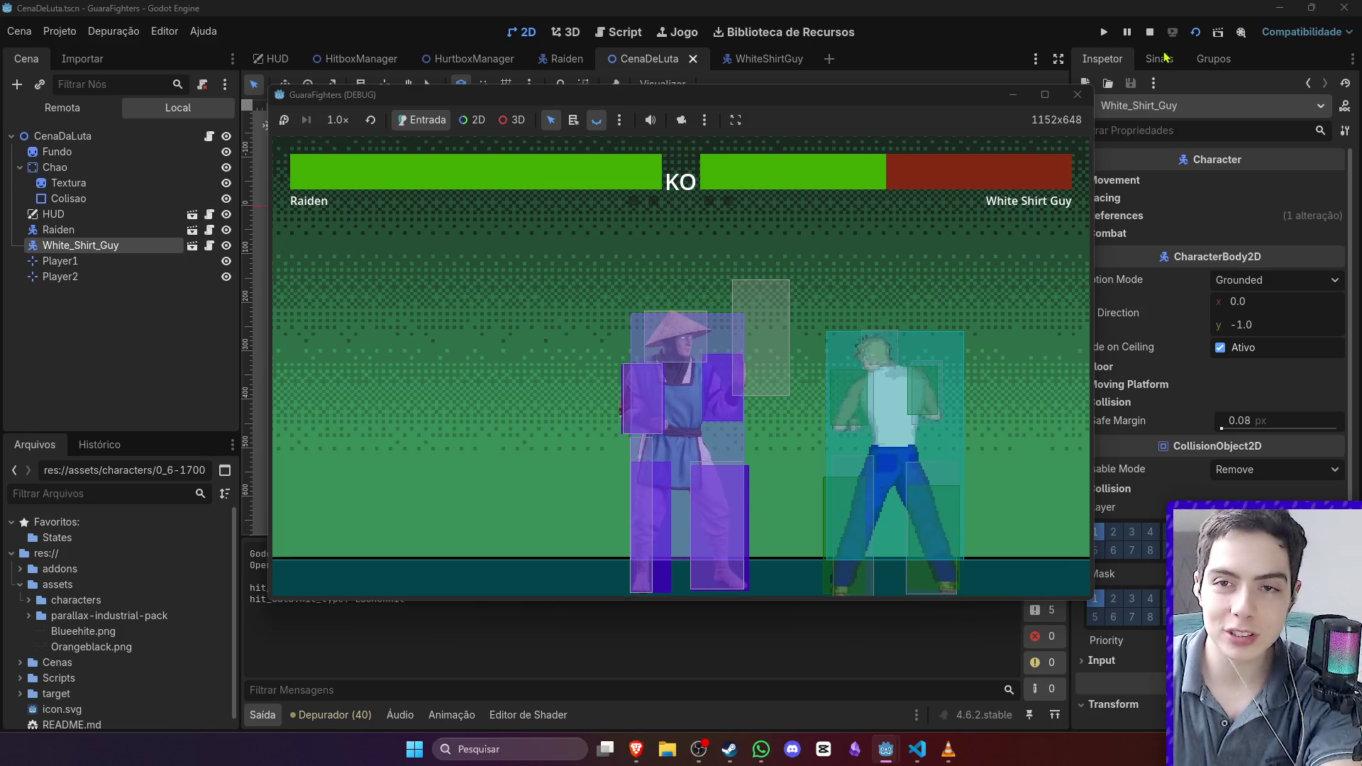
# Step: Restart the fight, launch White Shirt Guy again with D and J, then close the game with F8
pyautogui.click(1197, 35)
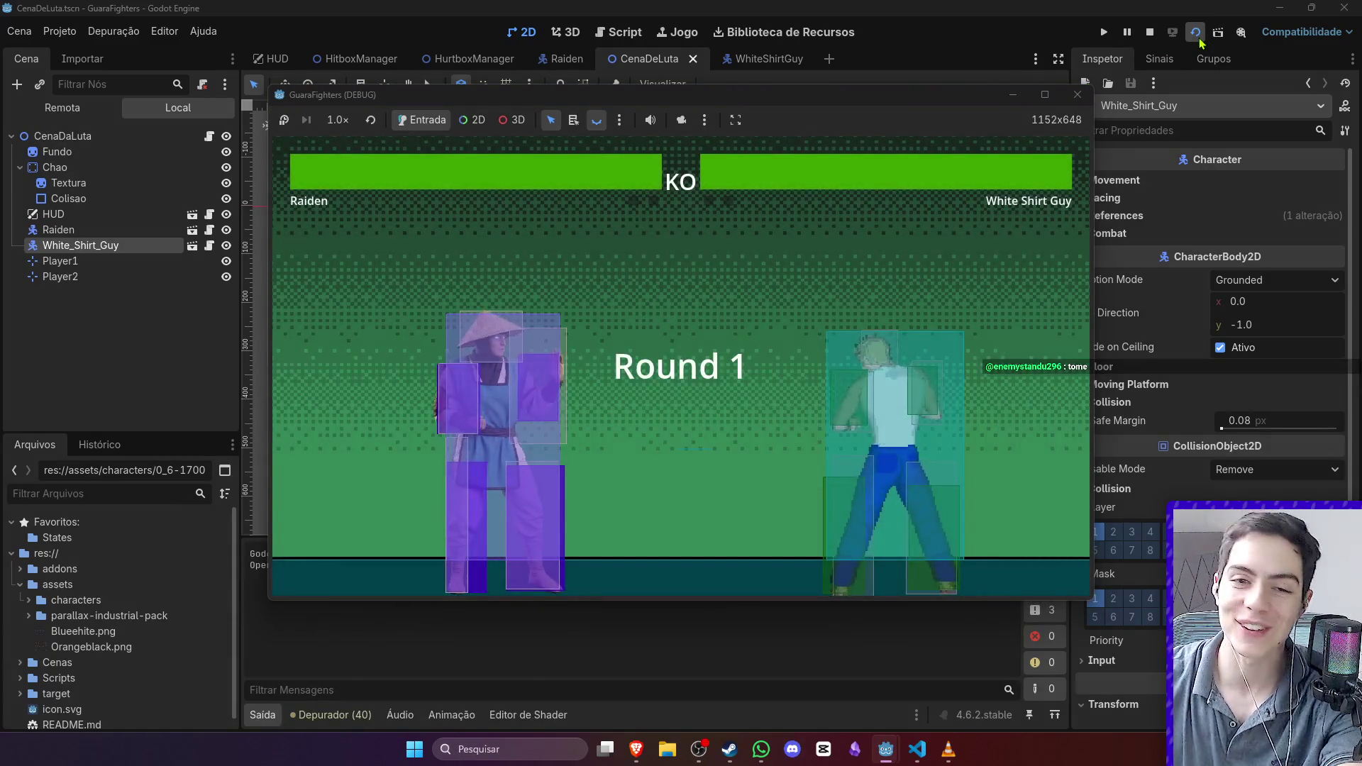
pyautogui.press('d')
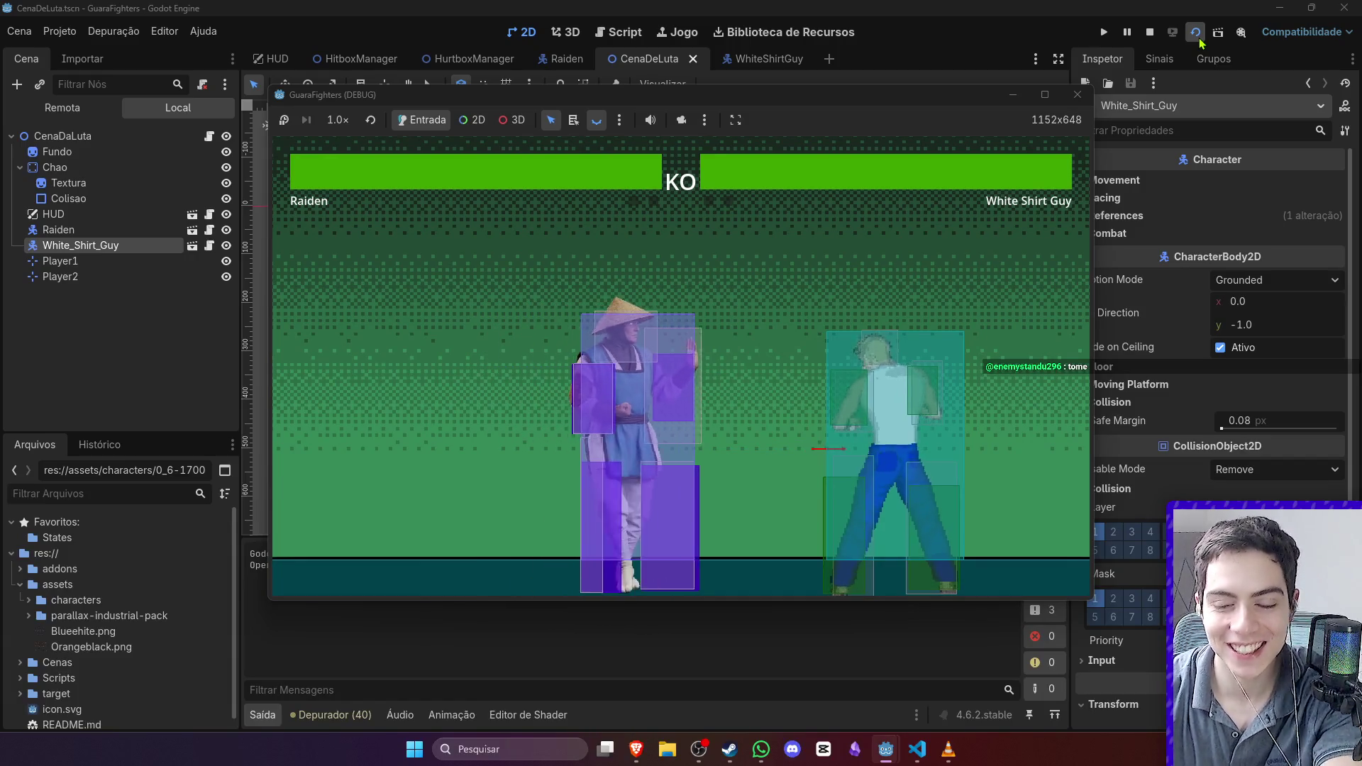
pyautogui.press('j')
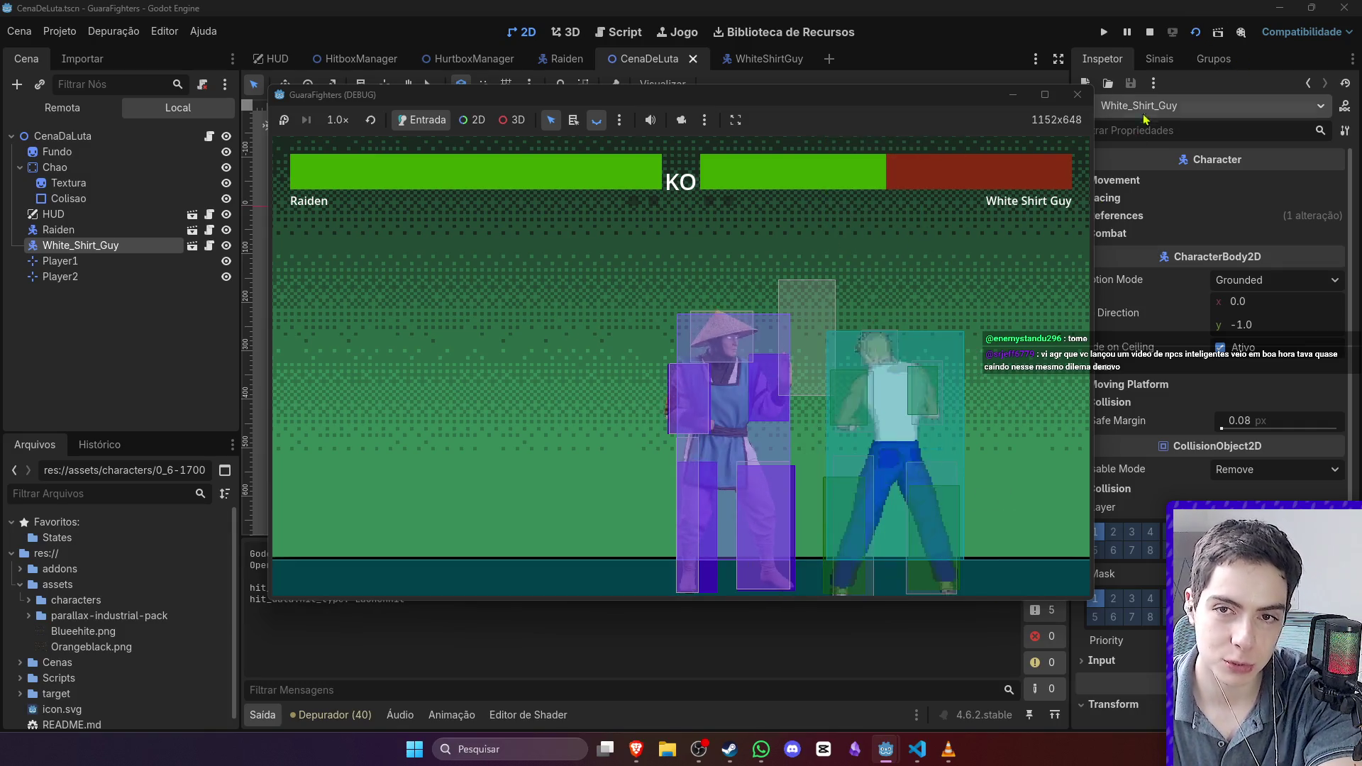
pyautogui.press('F8')
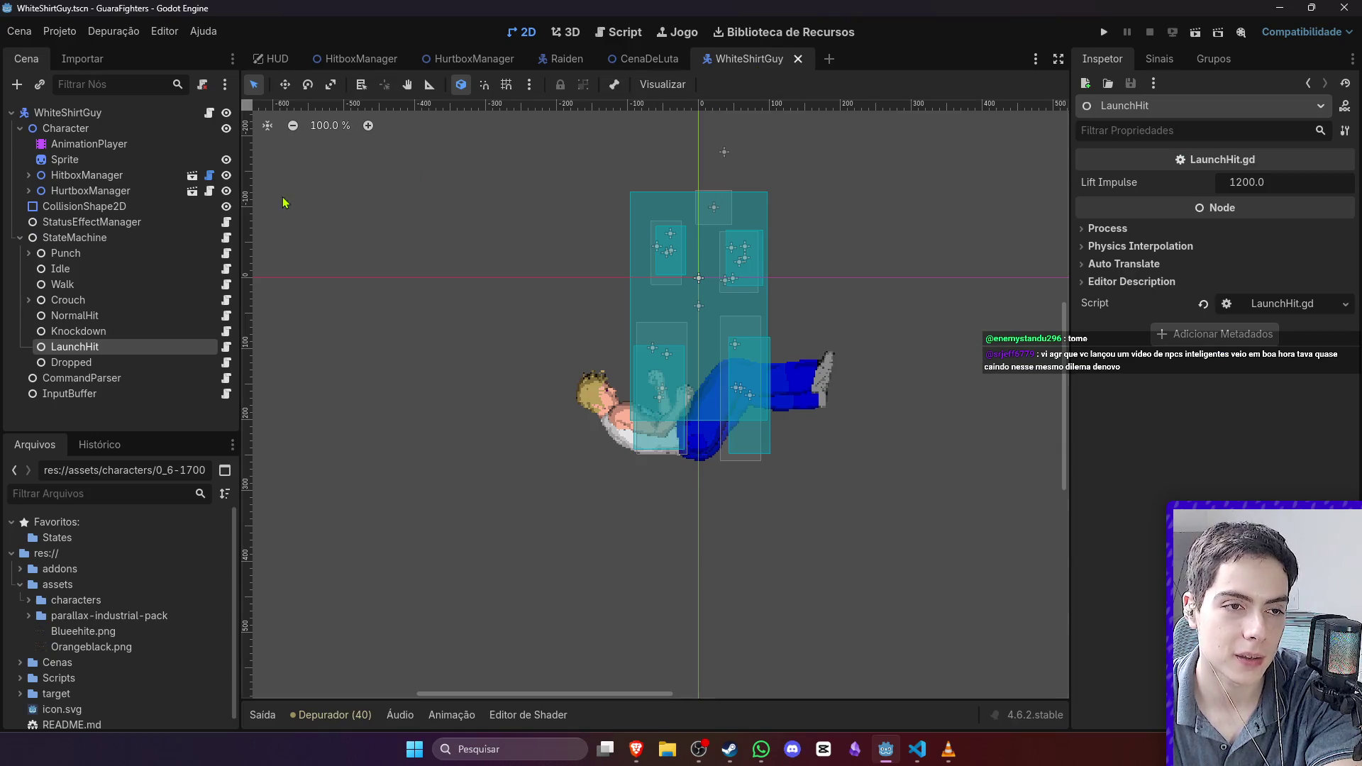
# Step: Switch White Shirt Guy's AnimationPlayer to LaunchHit and set its length to 0.5 s
pyautogui.click(141, 143)
pyautogui.click(638, 491)
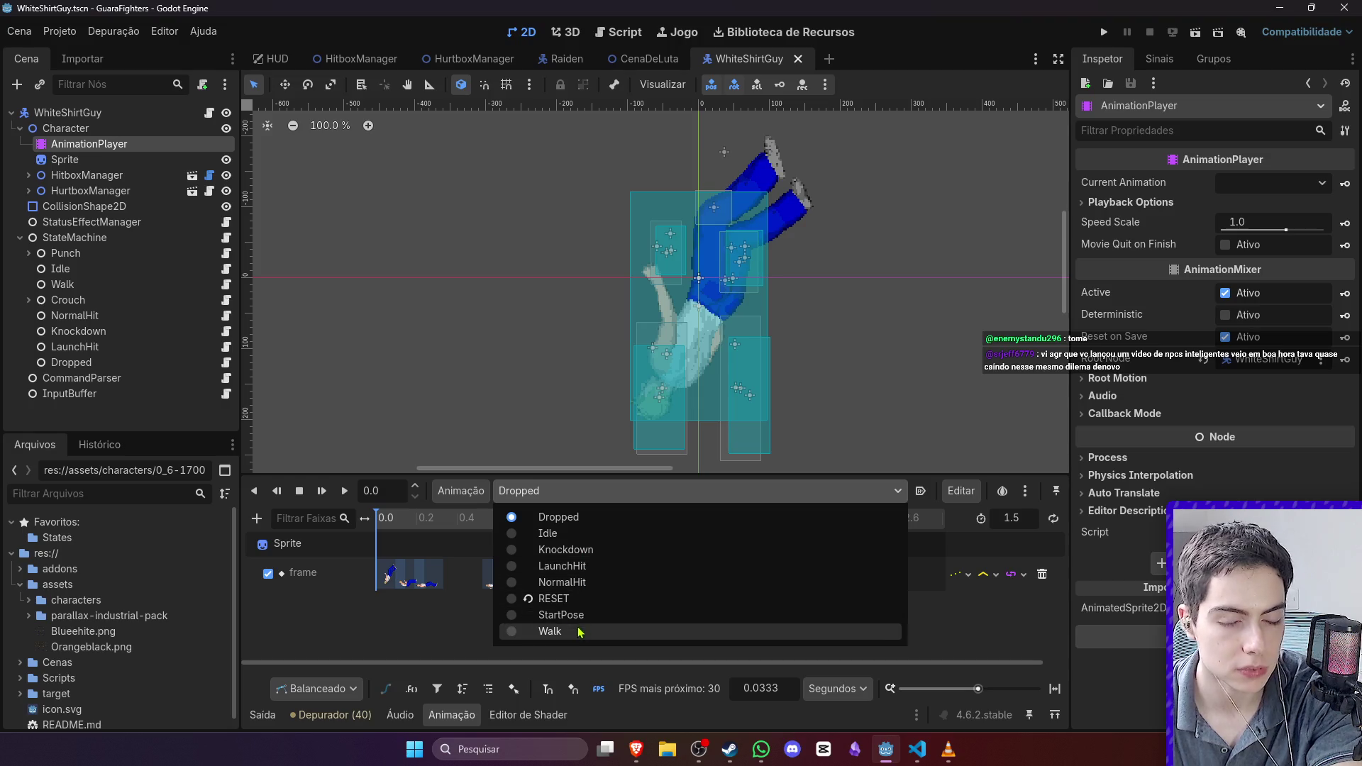
pyautogui.click(578, 566)
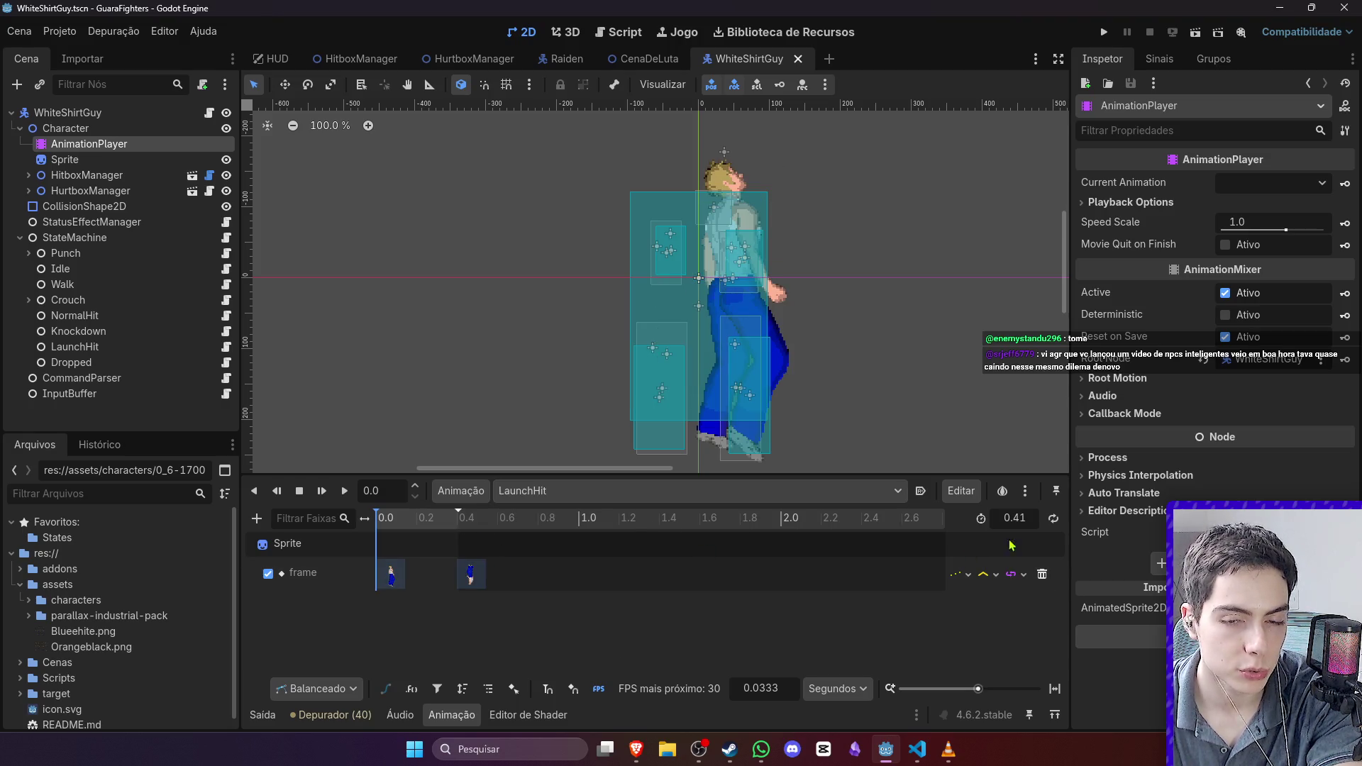
pyautogui.click(1011, 518)
pyautogui.write('0.5')
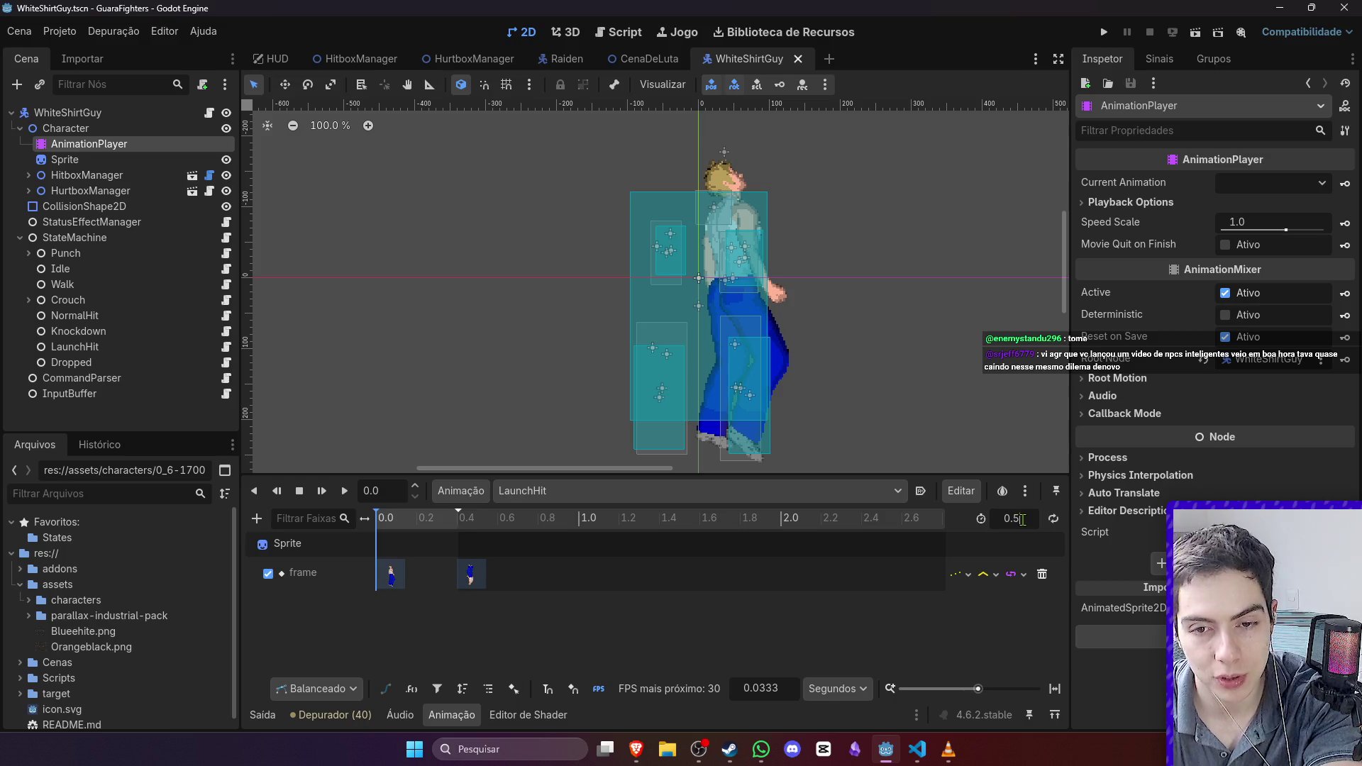
pyautogui.press('Return')
# Step: Zoom the timeline out and change the LaunchHit length to 0.6 s
pyautogui.moveTo(440, 529); pyautogui.dragTo(475, 531)
pyautogui.moveTo(978, 690); pyautogui.dragTo(1005, 703)
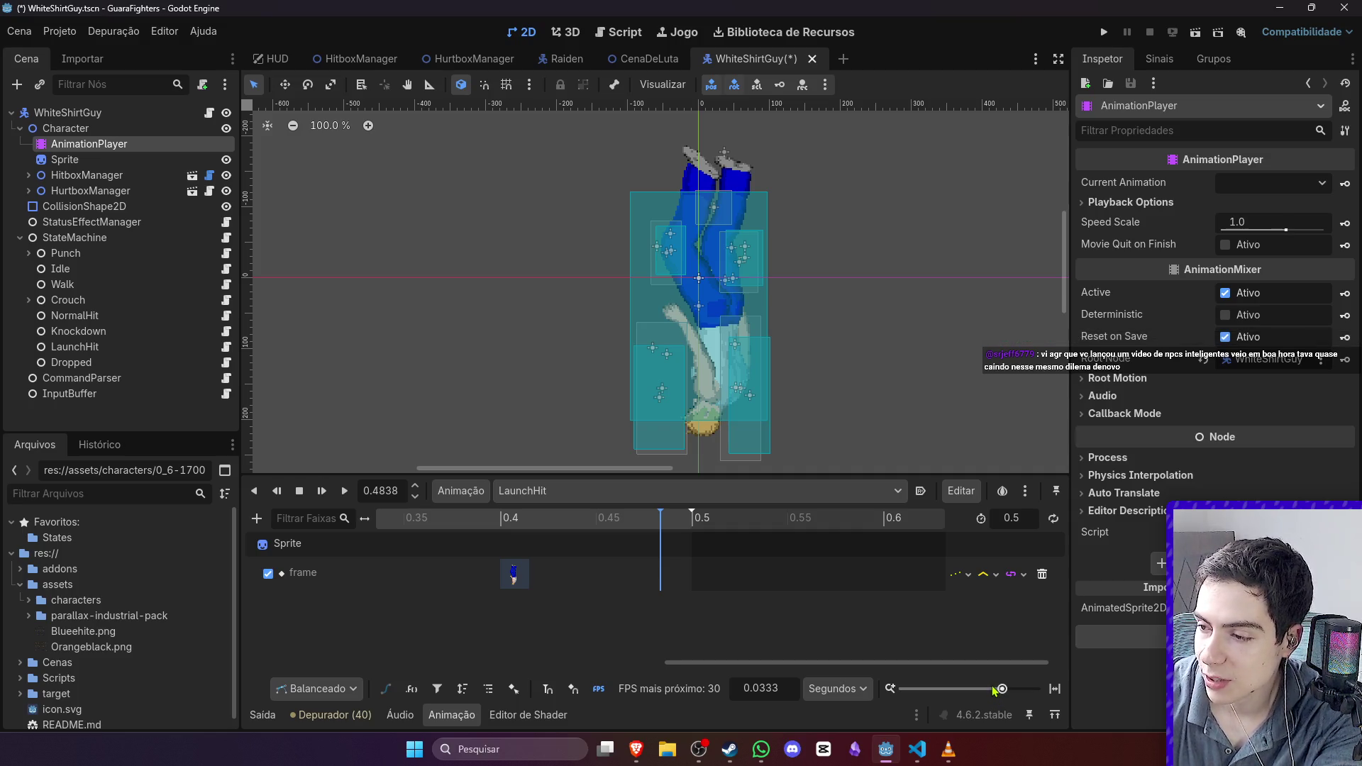
pyautogui.moveTo(994, 690); pyautogui.dragTo(991, 689)
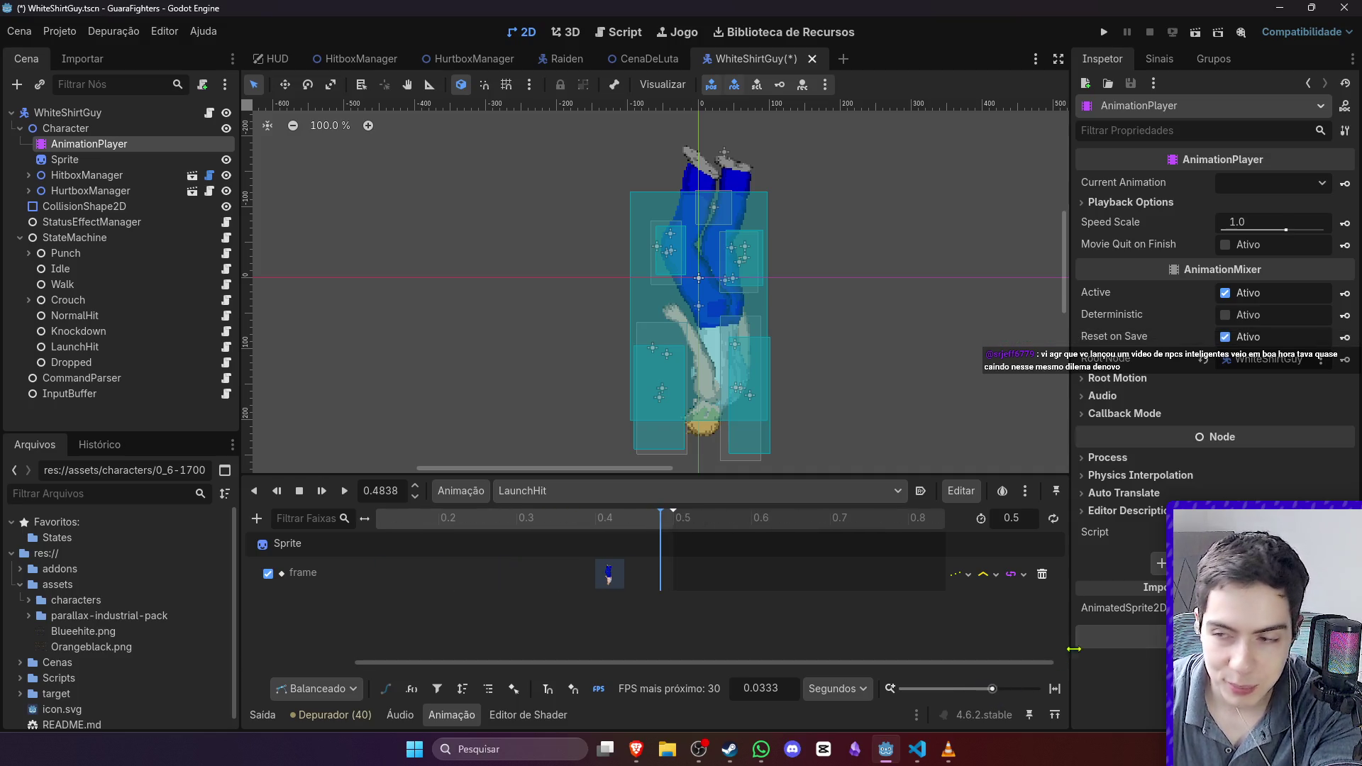
pyautogui.click(1038, 519)
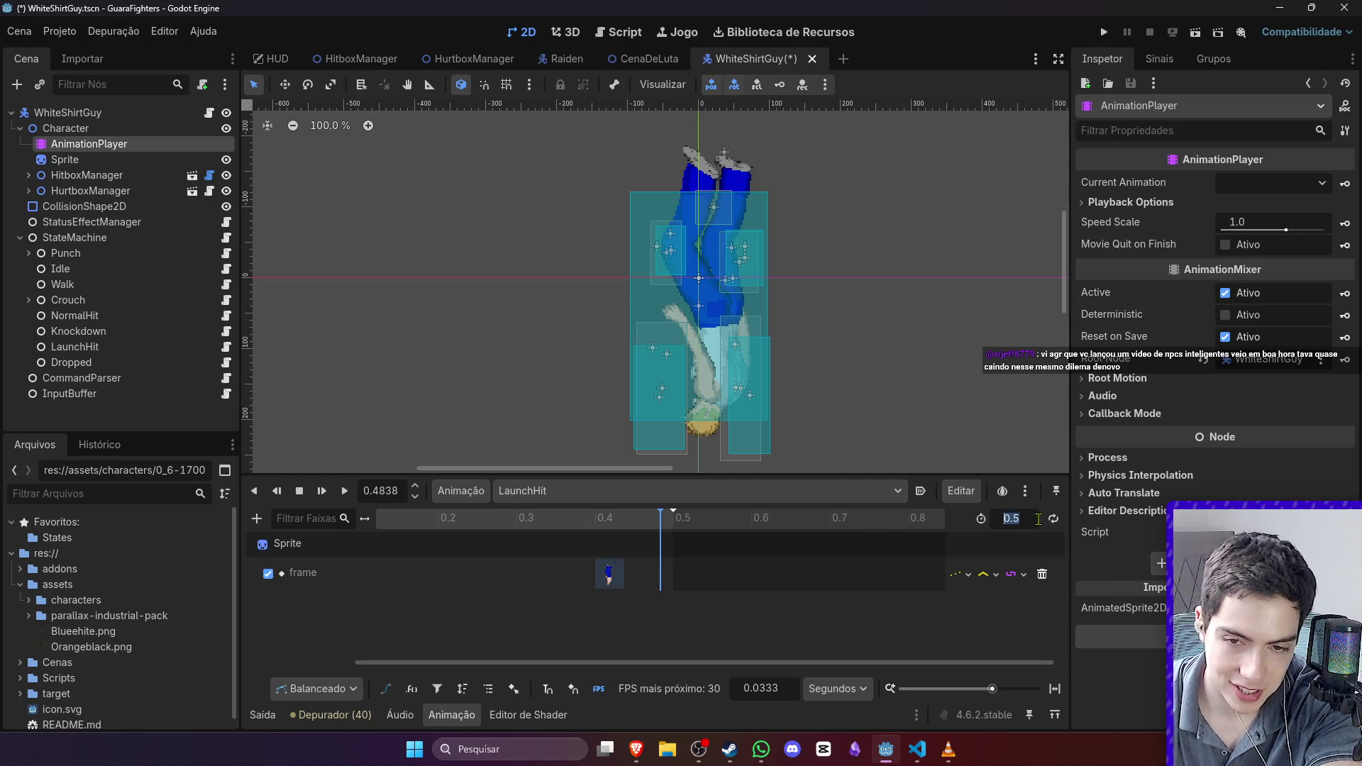
pyautogui.write('0.6')
pyautogui.press('Return')
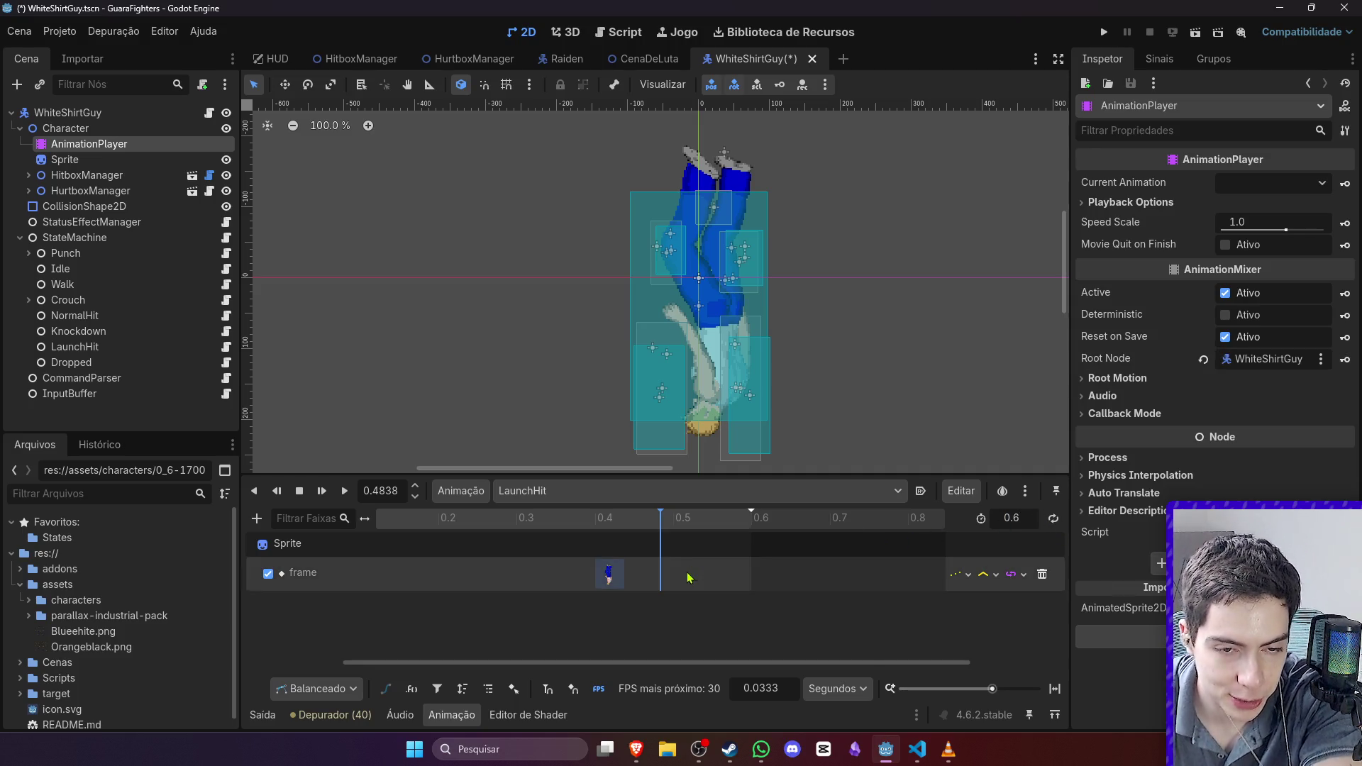
# Step: Move the second frame key from 0.4 s to 0.5 s, preview it, and save
pyautogui.click(673, 519)
pyautogui.click(609, 573)
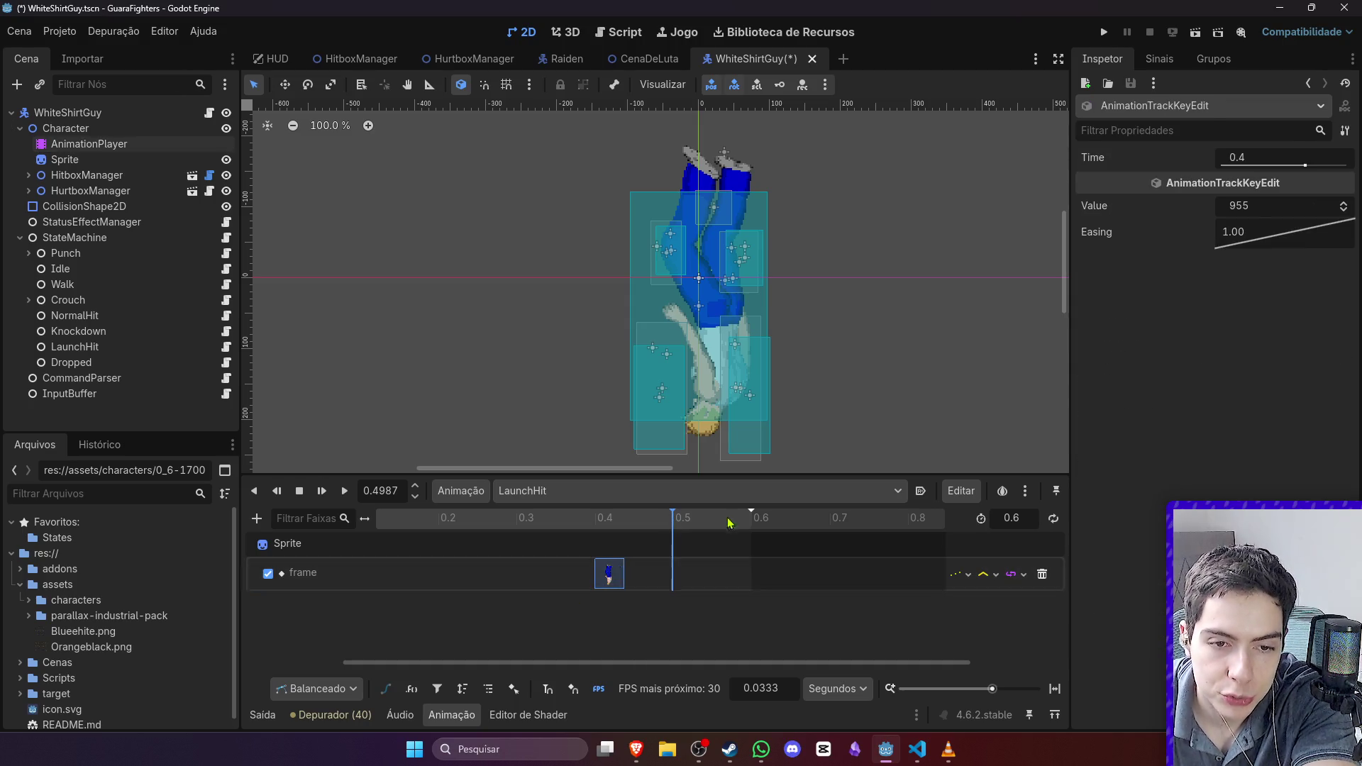
pyautogui.click(1266, 159)
pyautogui.write('0.')
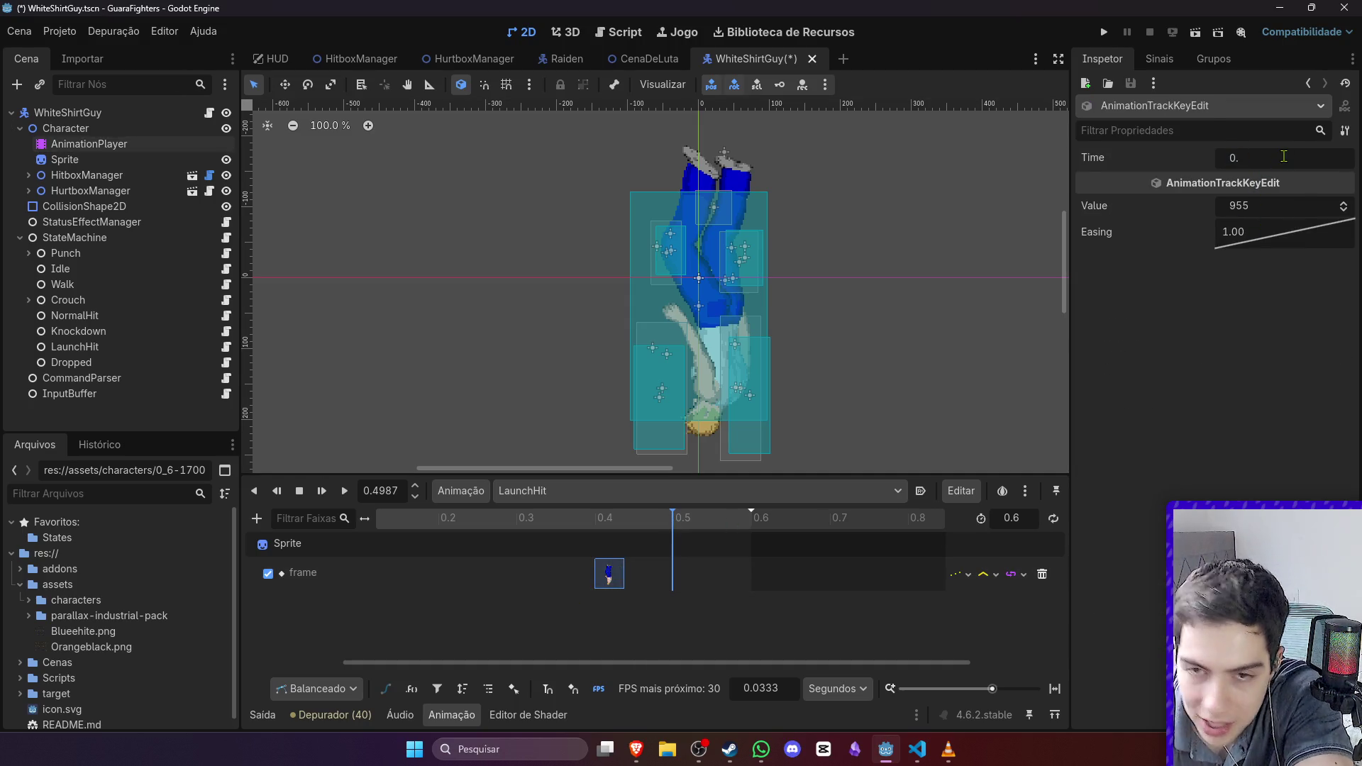
pyautogui.write('5')
pyautogui.press('Return')
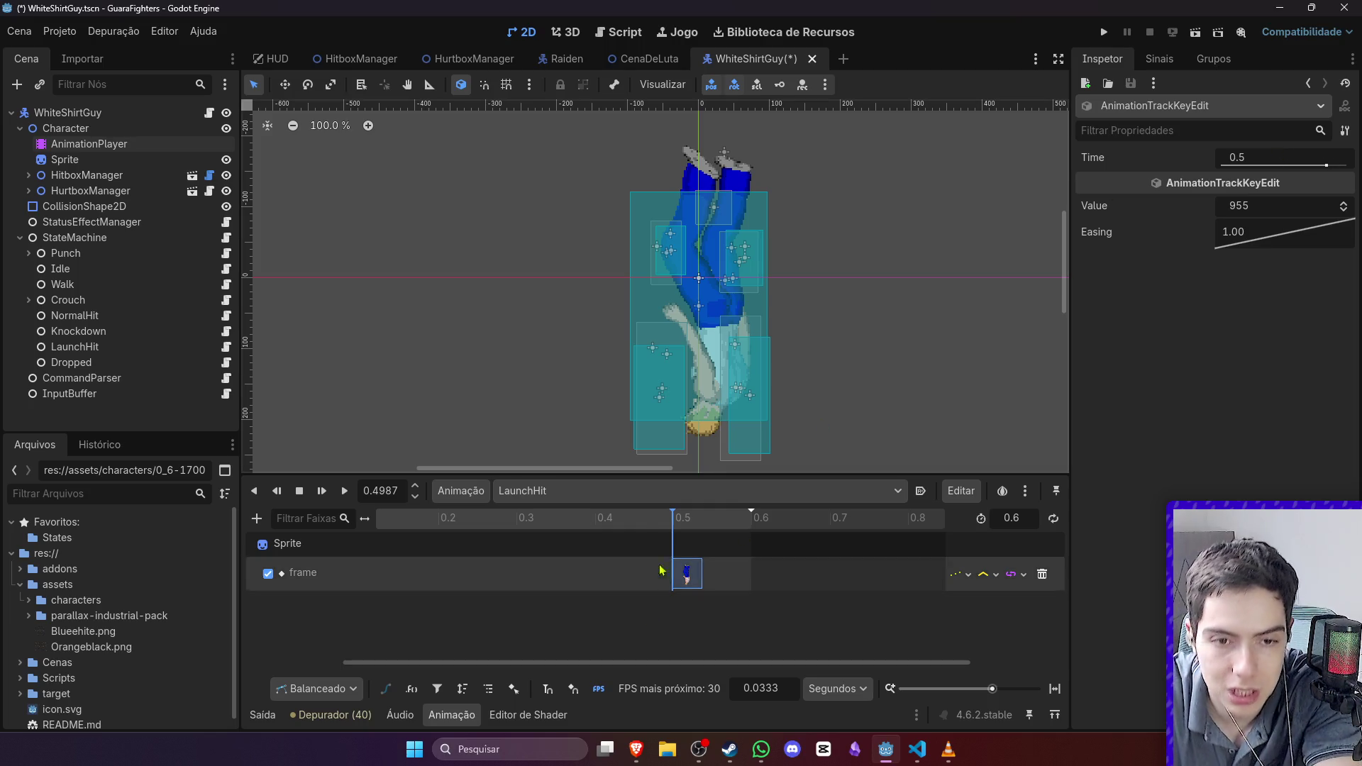
pyautogui.hotkey('shift', 'a')
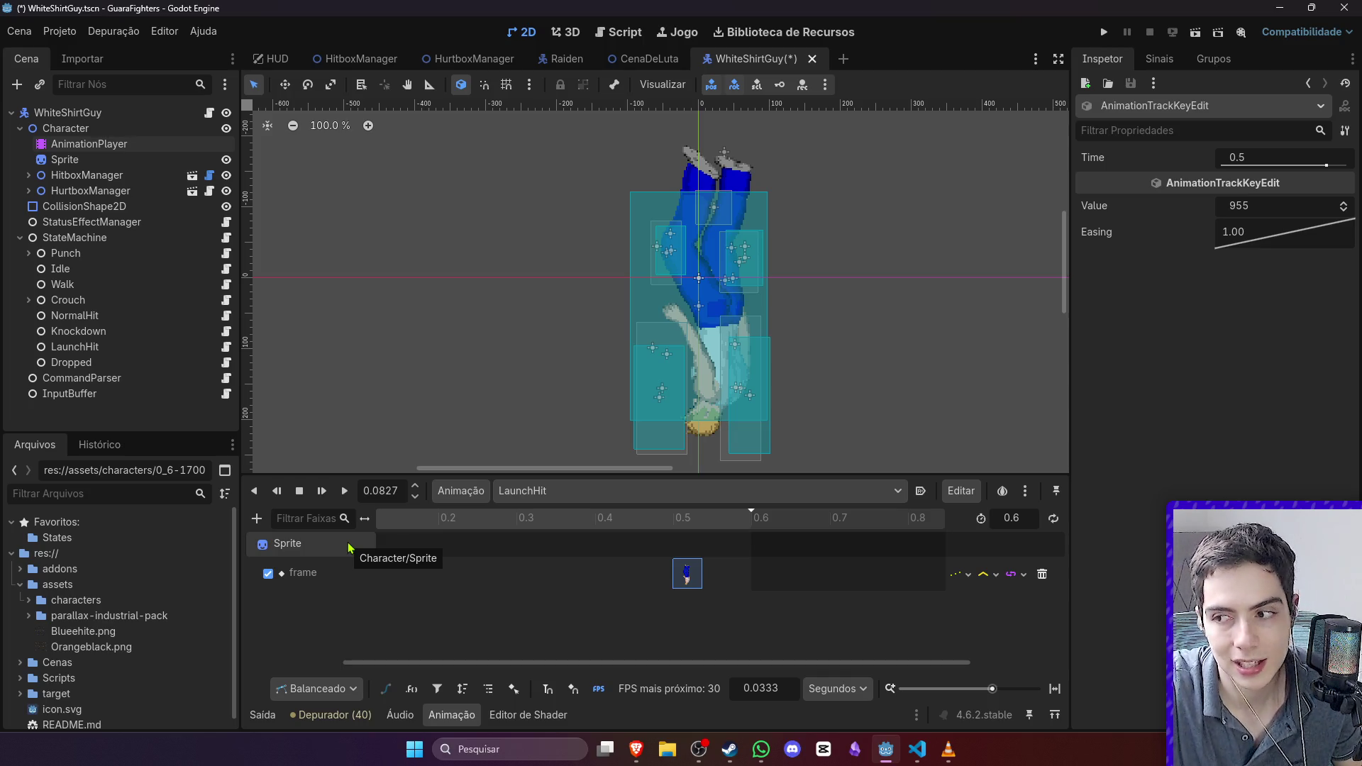
pyautogui.hotkey('ctrl', 's')
# Step: Zoom the timeline out to about 2.2 s, scrub the frames, and select the Sprite node
pyautogui.moveTo(992, 688)
pyautogui.mouseDown()
pyautogui.moveTo(915, 689)
pyautogui.moveTo(995, 692)
pyautogui.mouseUp()
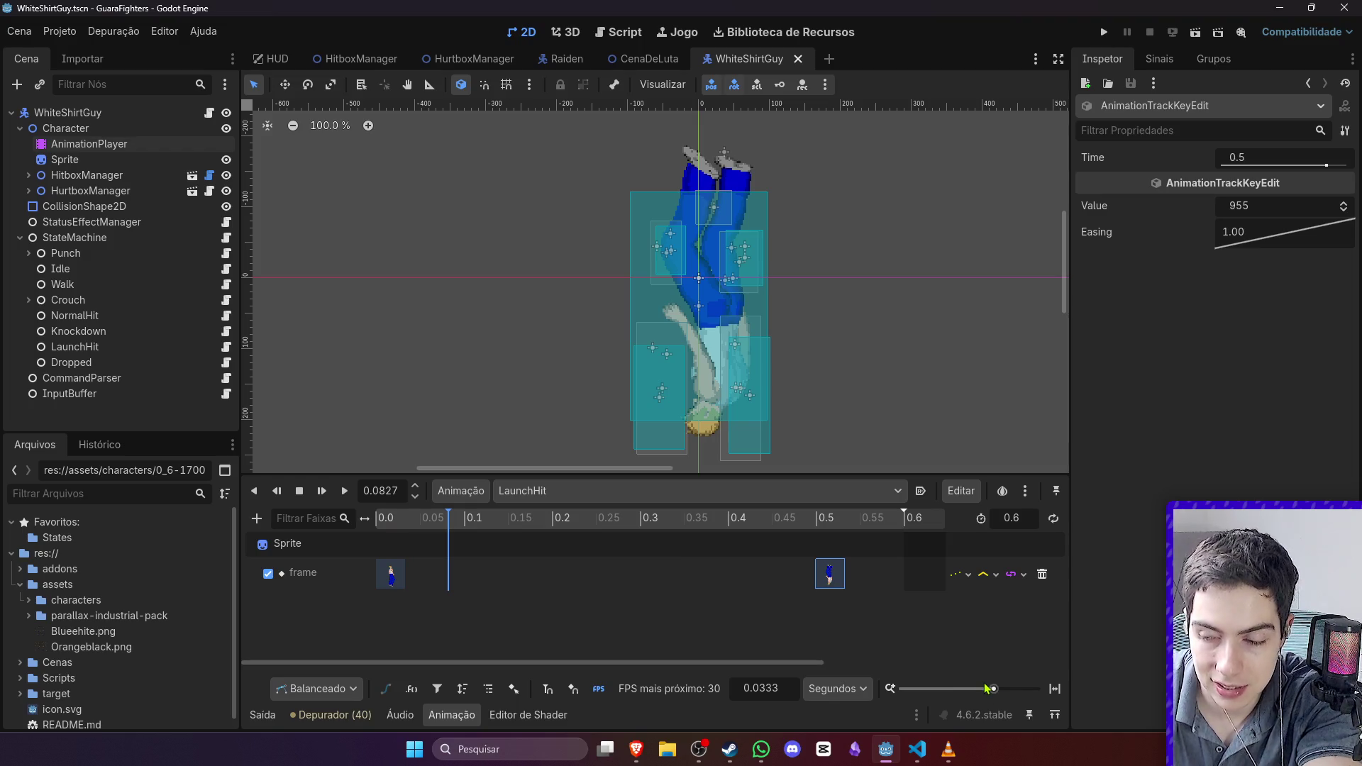
pyautogui.moveTo(992, 689); pyautogui.dragTo(980, 689)
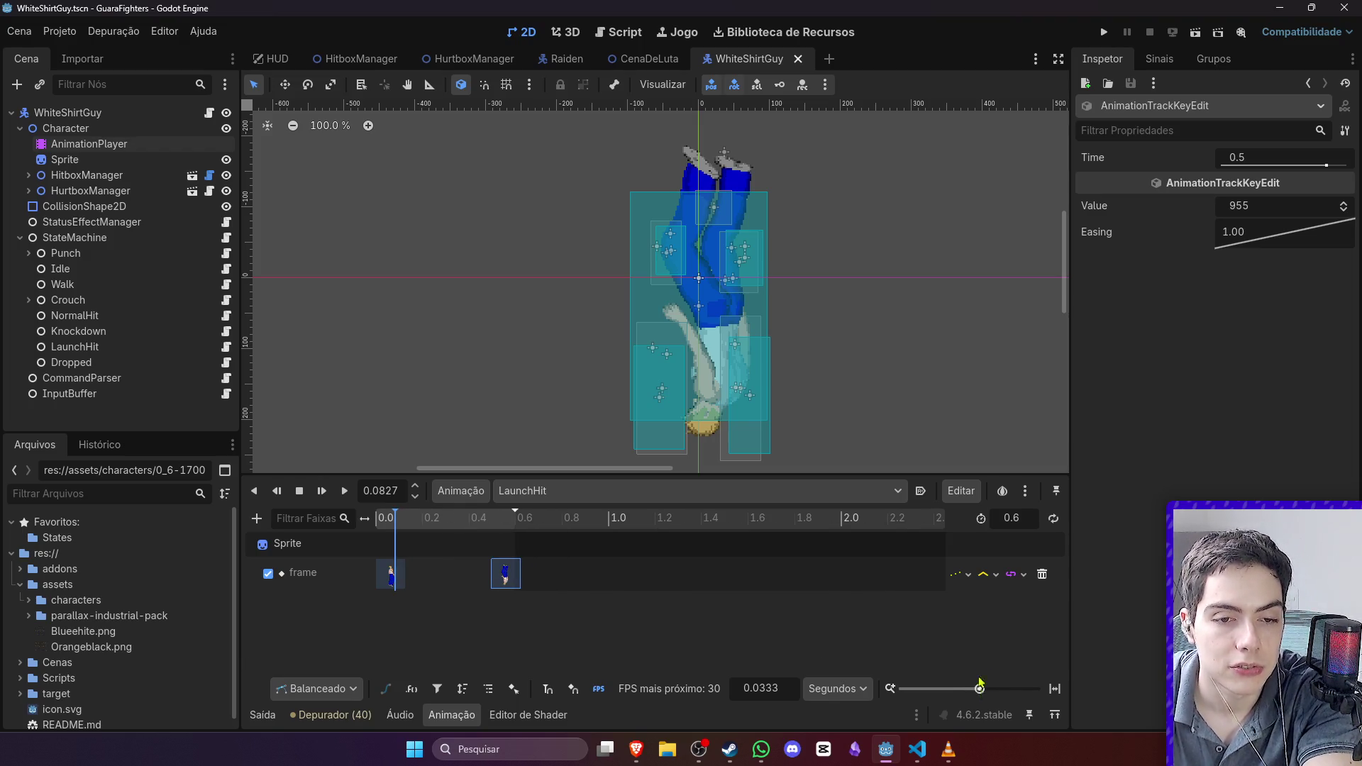
pyautogui.moveTo(394, 524)
pyautogui.mouseDown()
pyautogui.moveTo(516, 535)
pyautogui.moveTo(379, 528)
pyautogui.mouseUp()
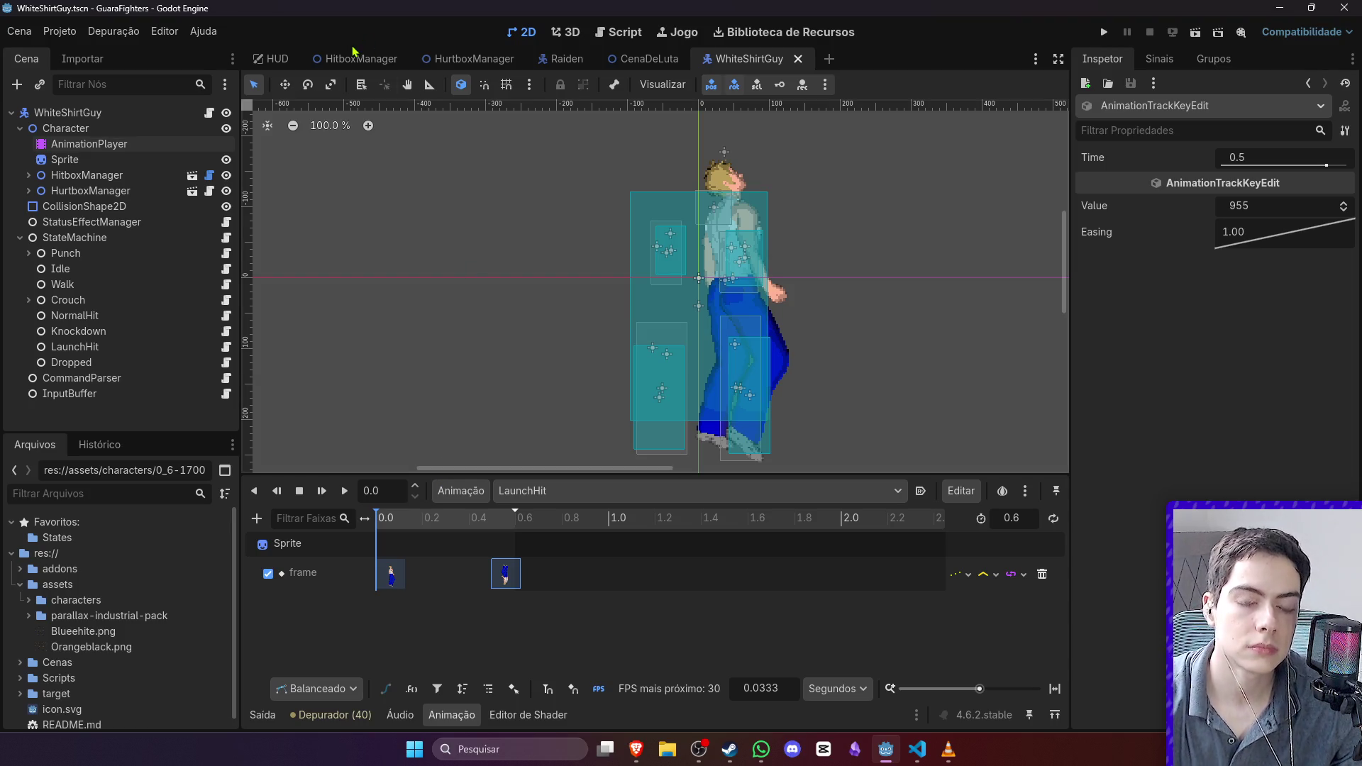
pyautogui.click(107, 159)
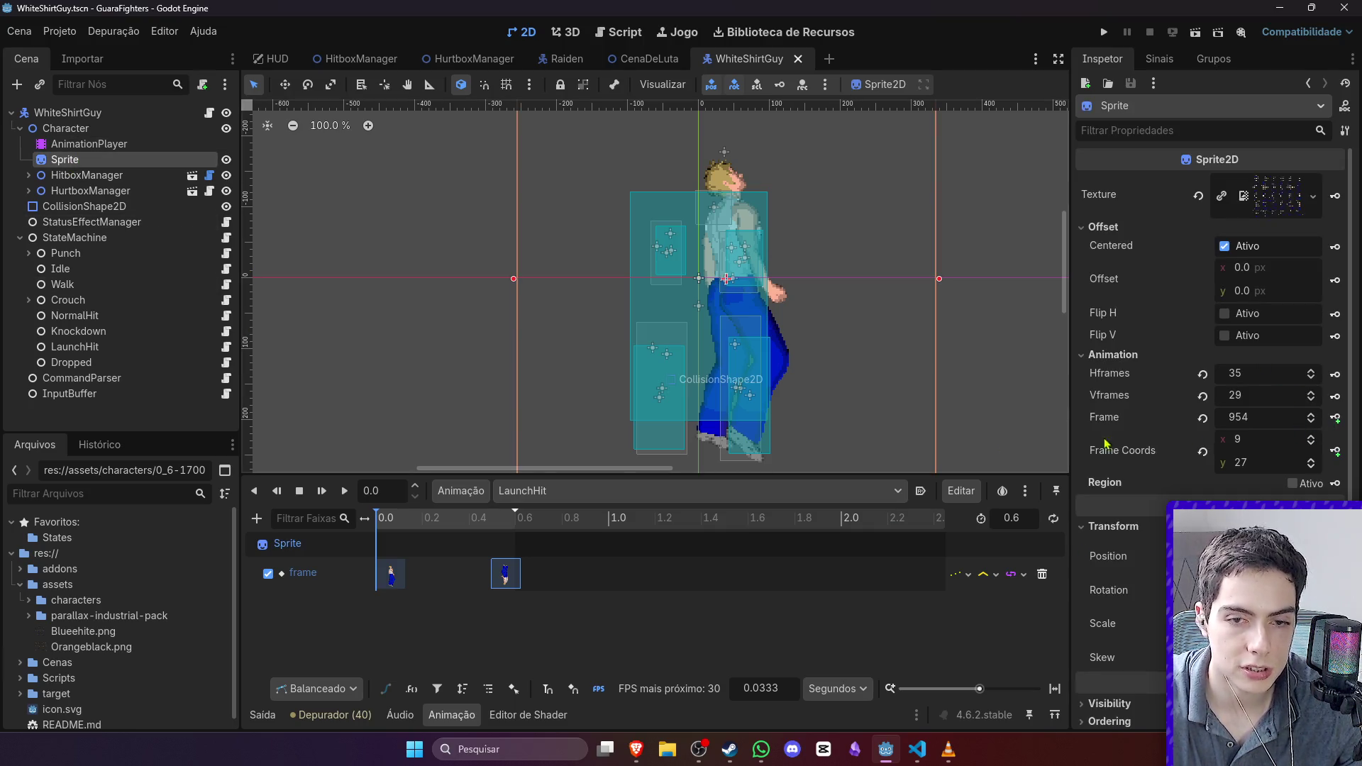
# Step: Set the Sprite's Frame value to 974 and key it at 0 s
pyautogui.scroll(-4, 1311, 424)
pyautogui.scroll(-12, 1313, 426)
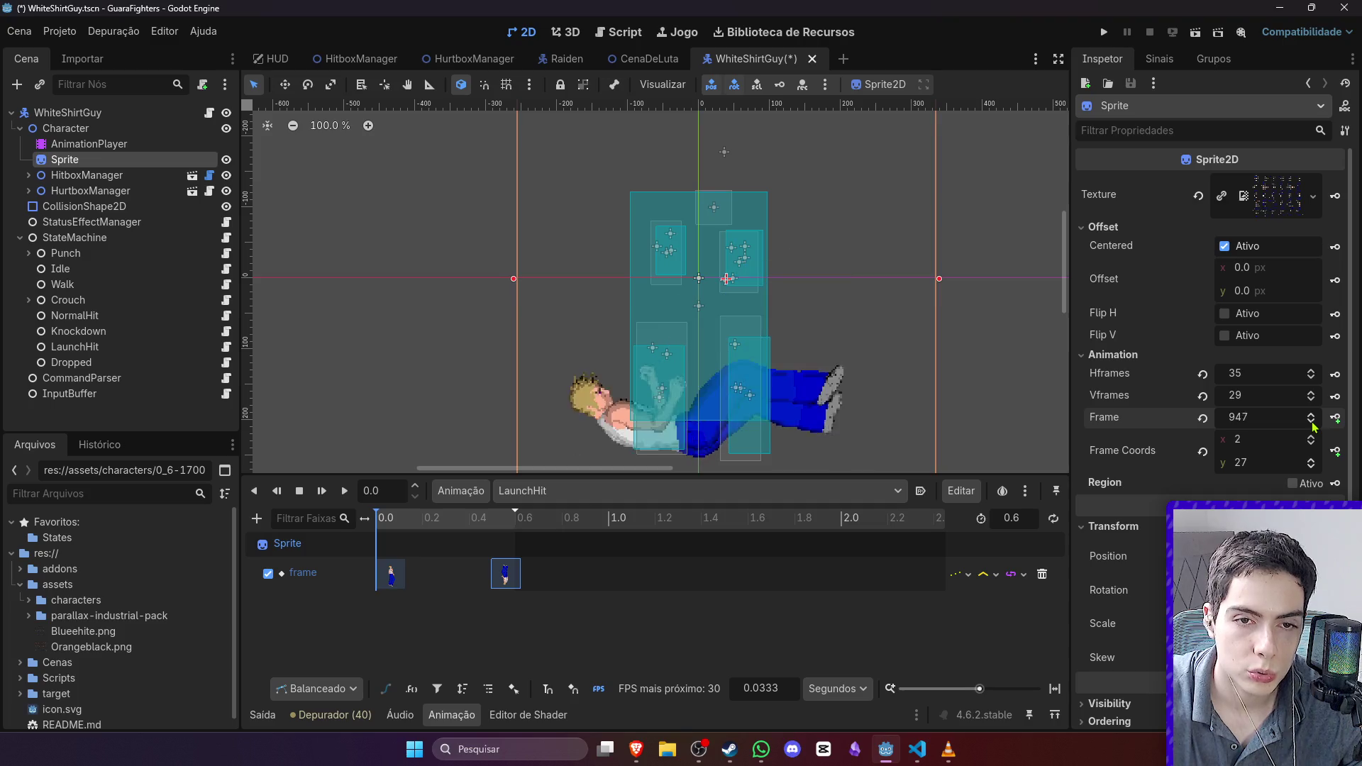
pyautogui.scroll(-9, 1312, 426)
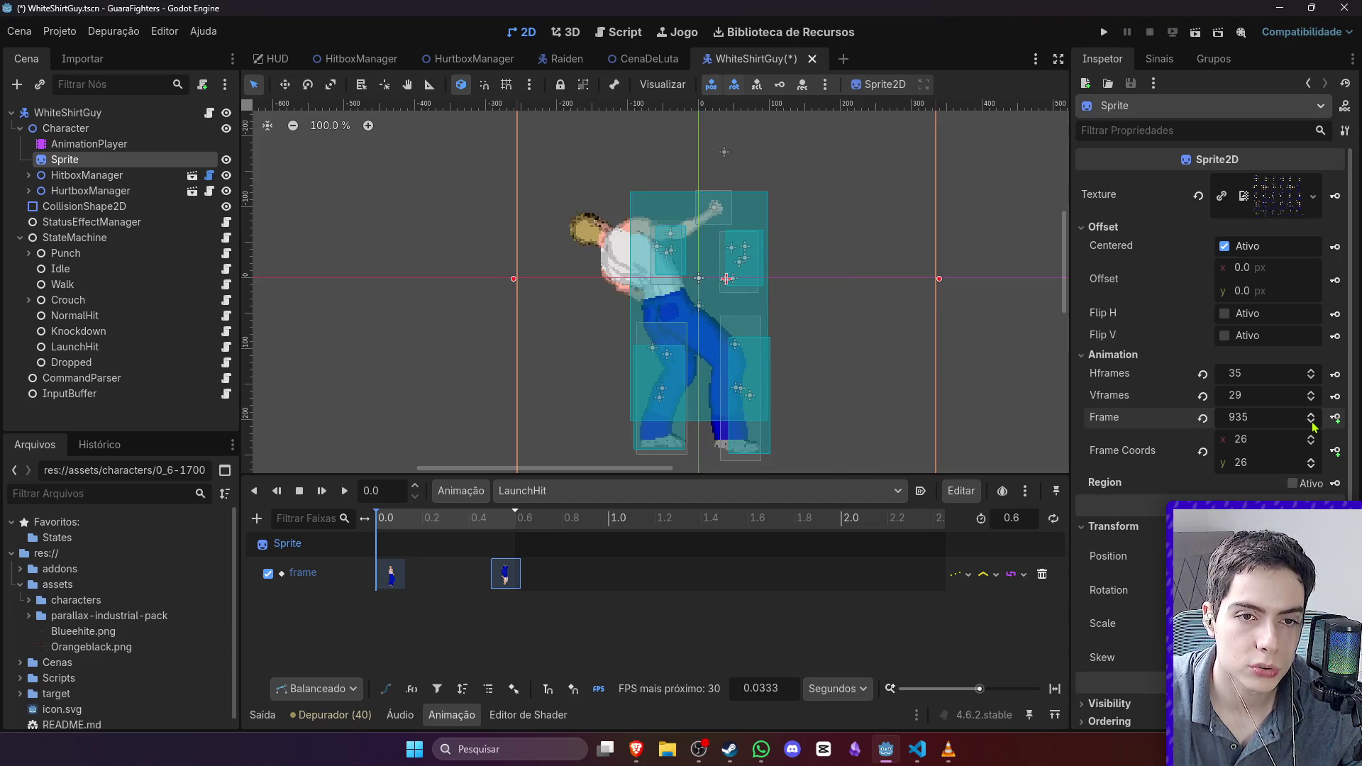
pyautogui.scroll(-12, 1314, 427)
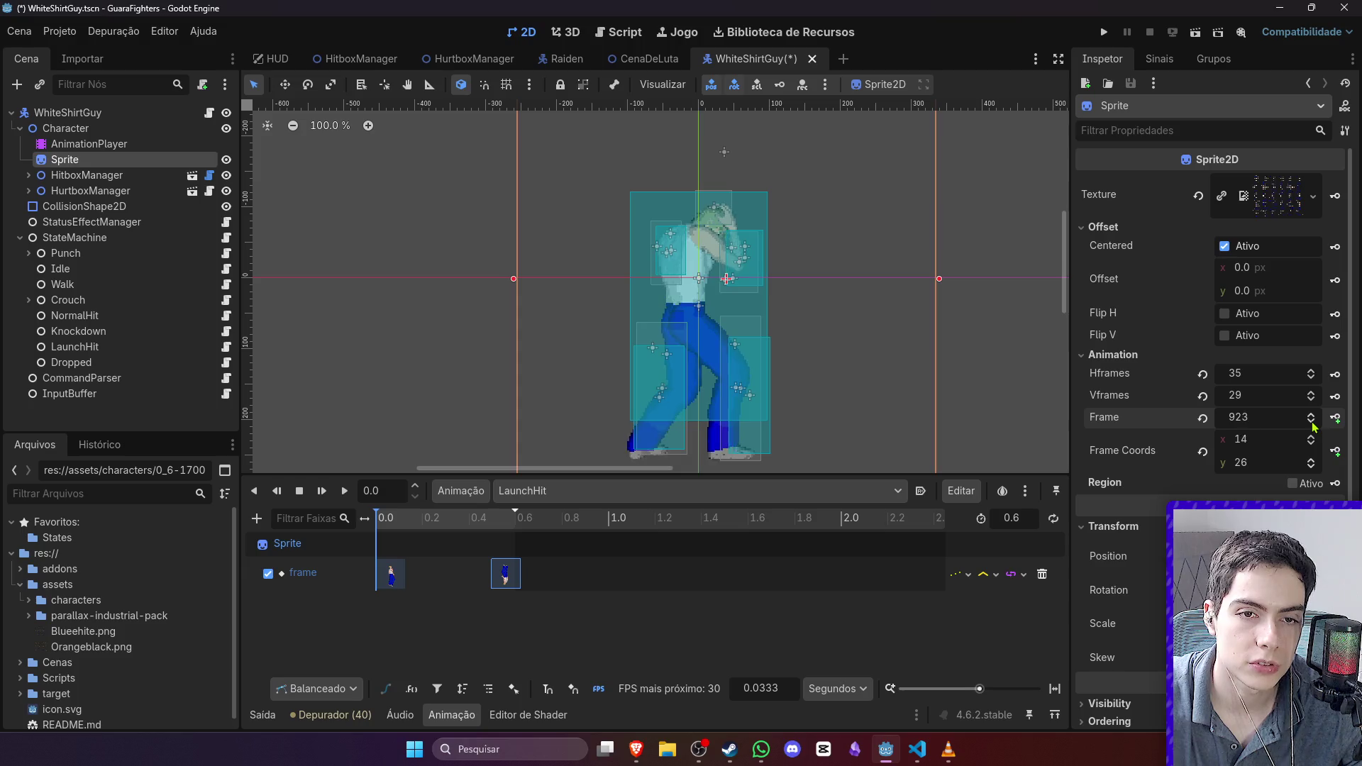
pyautogui.scroll(-1, 1313, 424)
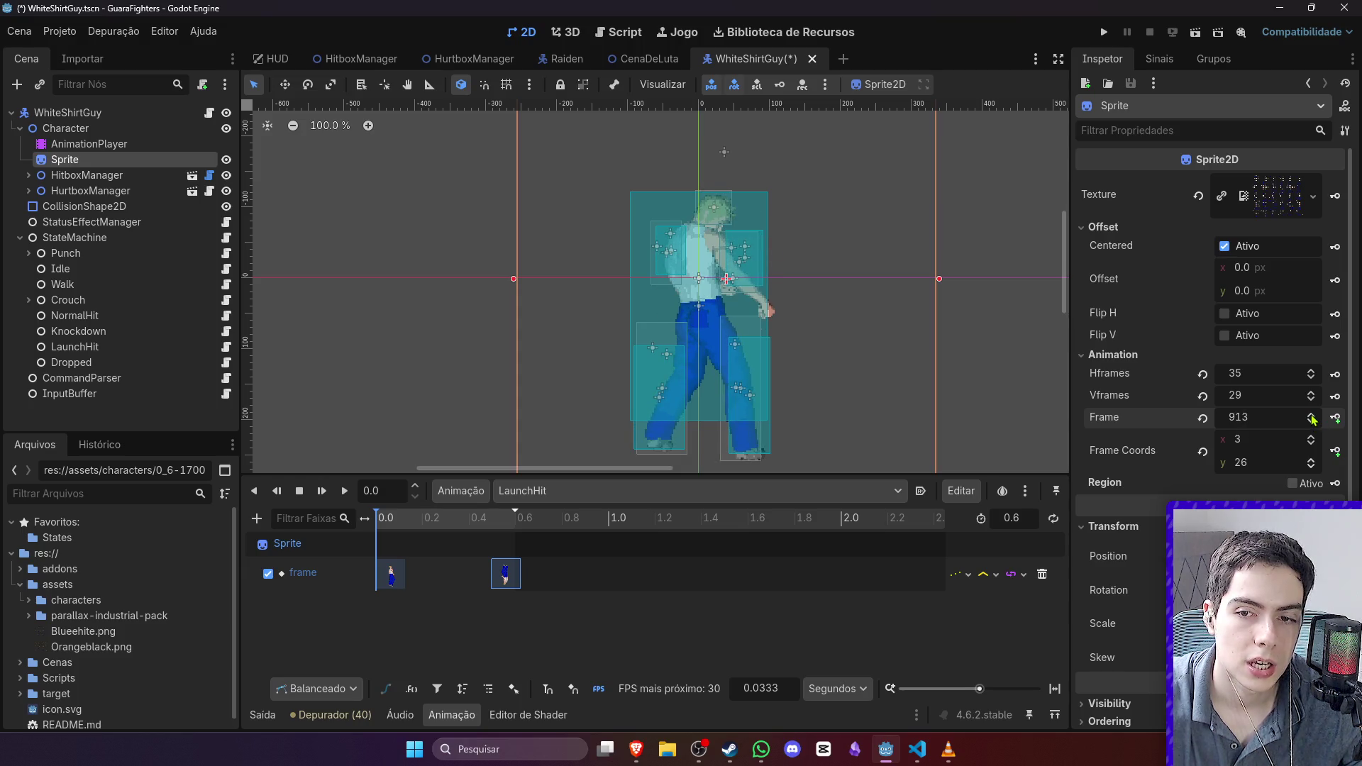
pyautogui.scroll(13, 1313, 419)
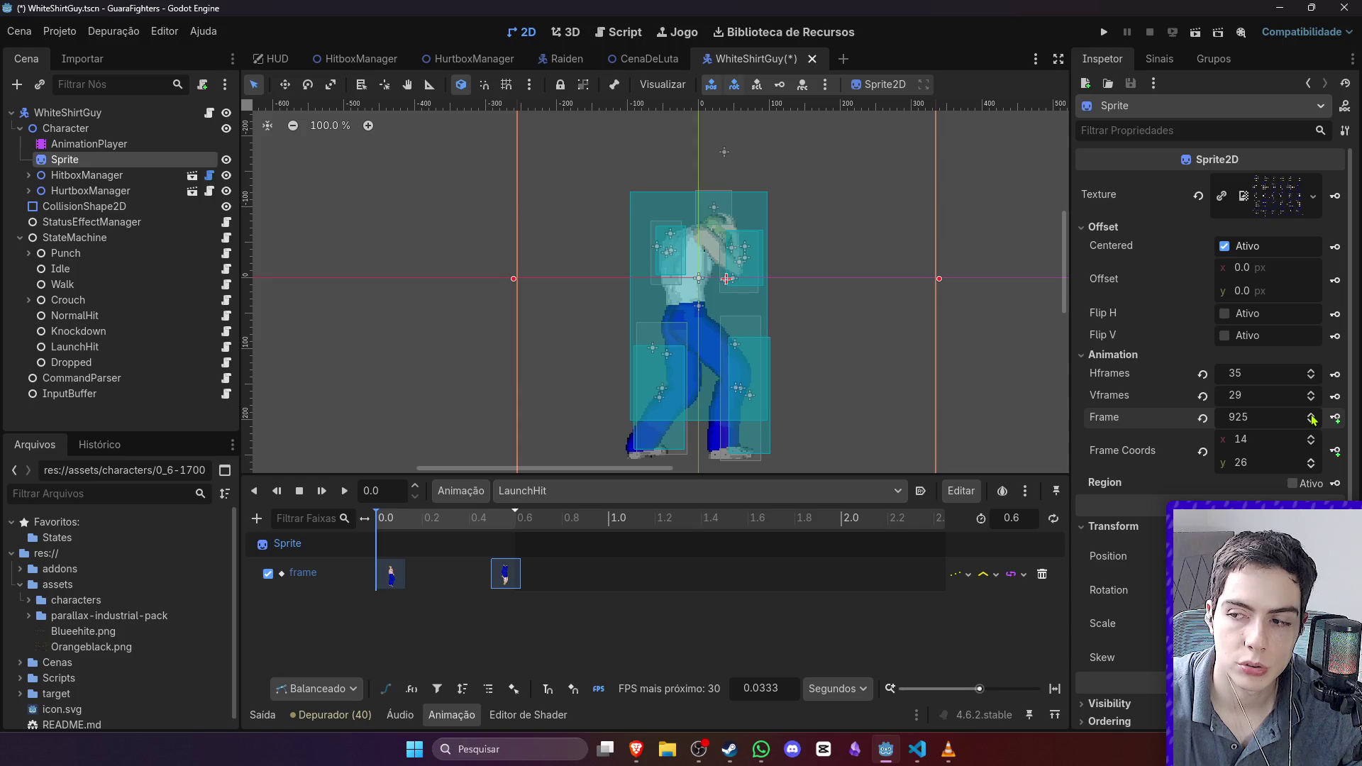
pyautogui.scroll(13, 1313, 419)
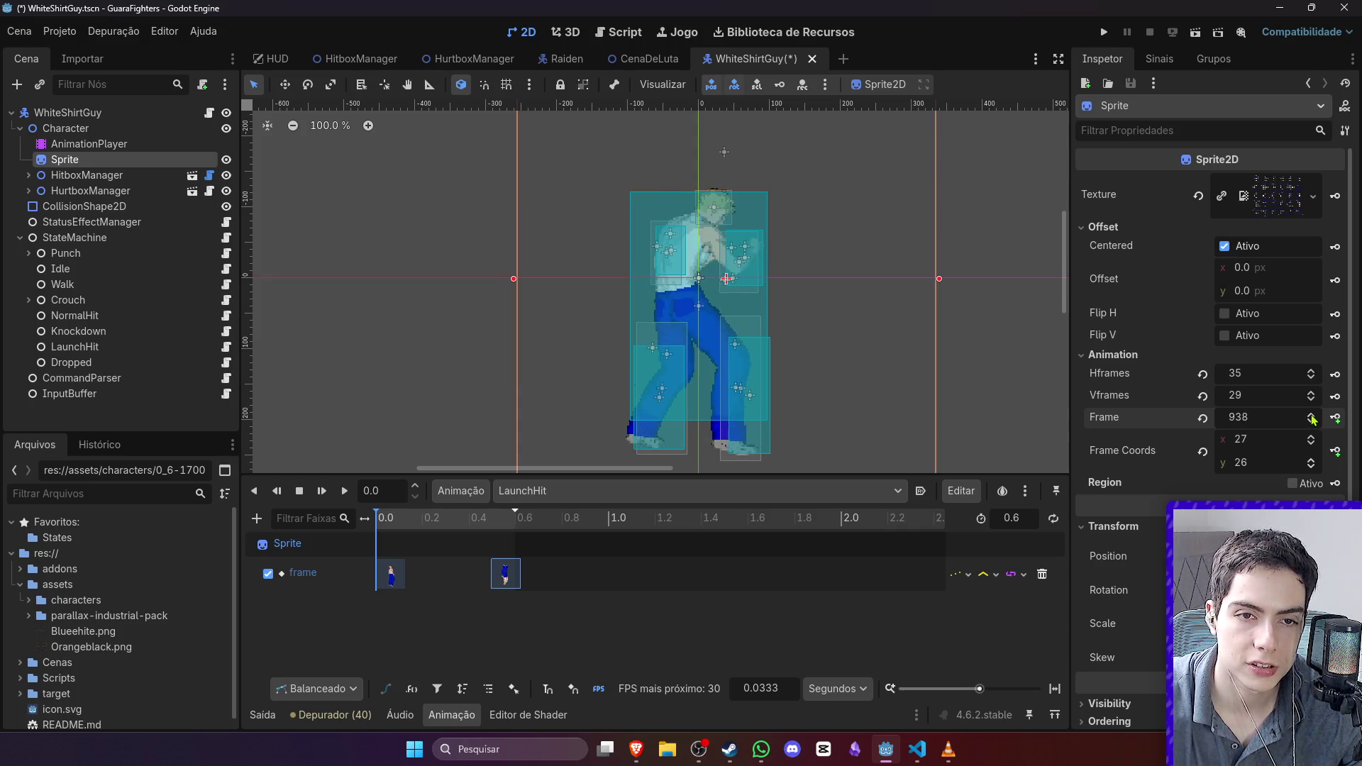
pyautogui.scroll(11, 1313, 420)
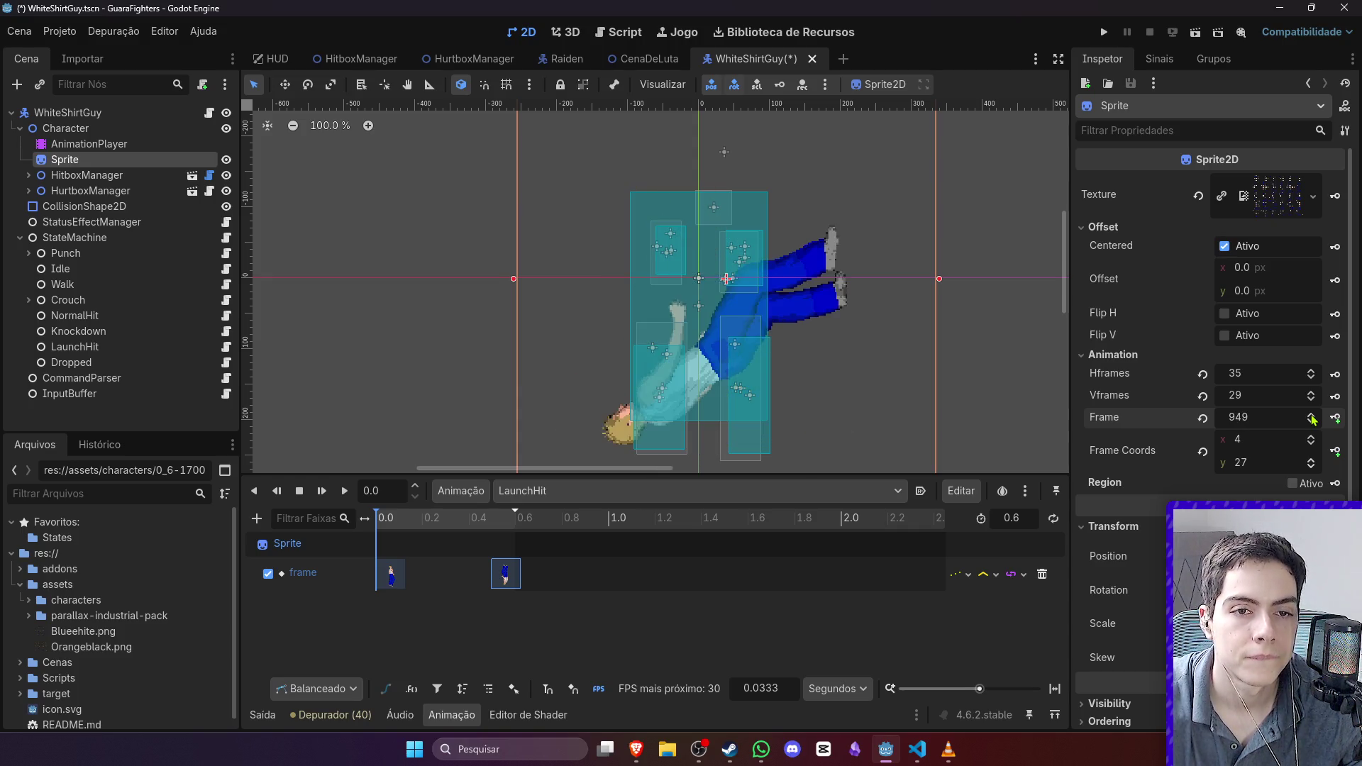
pyautogui.scroll(11, 1313, 419)
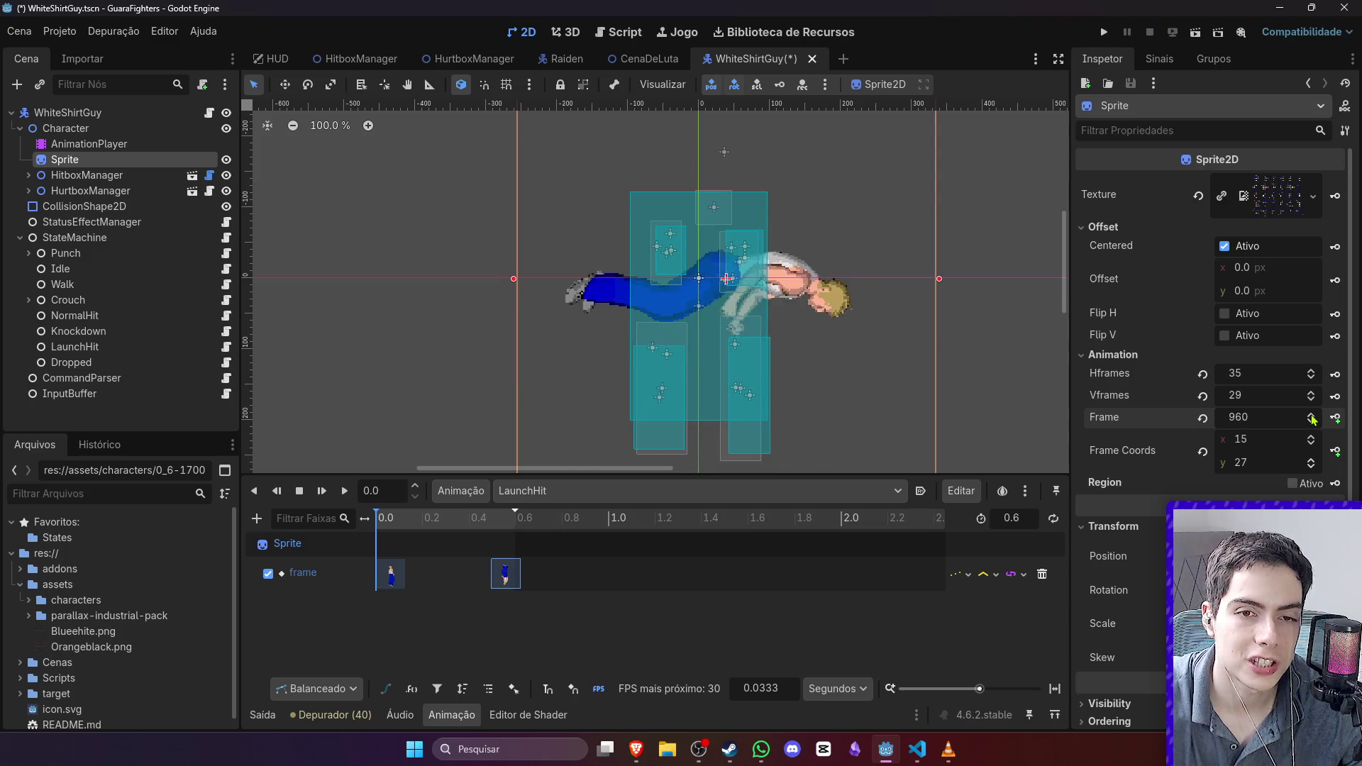
pyautogui.scroll(12, 1313, 420)
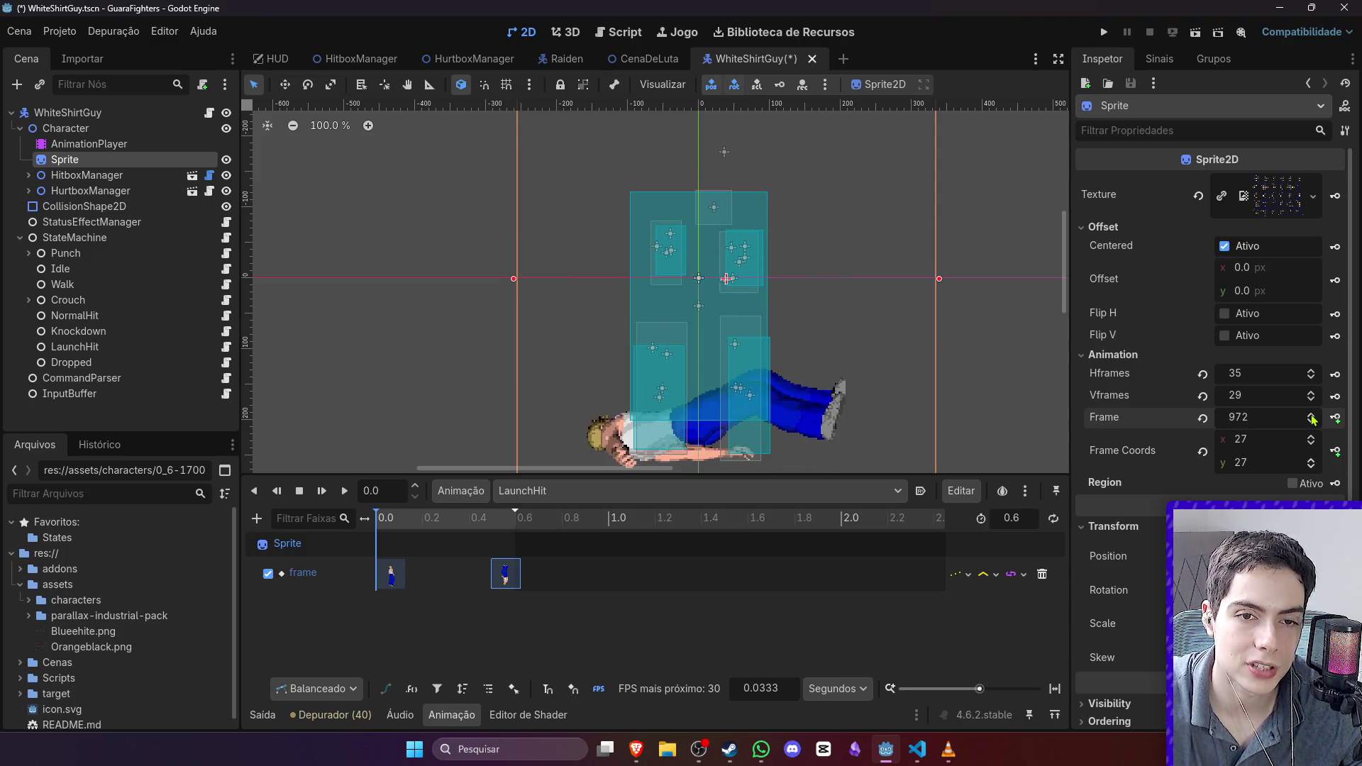
pyautogui.scroll(-1, 1313, 419)
pyautogui.scroll(2, 1312, 421)
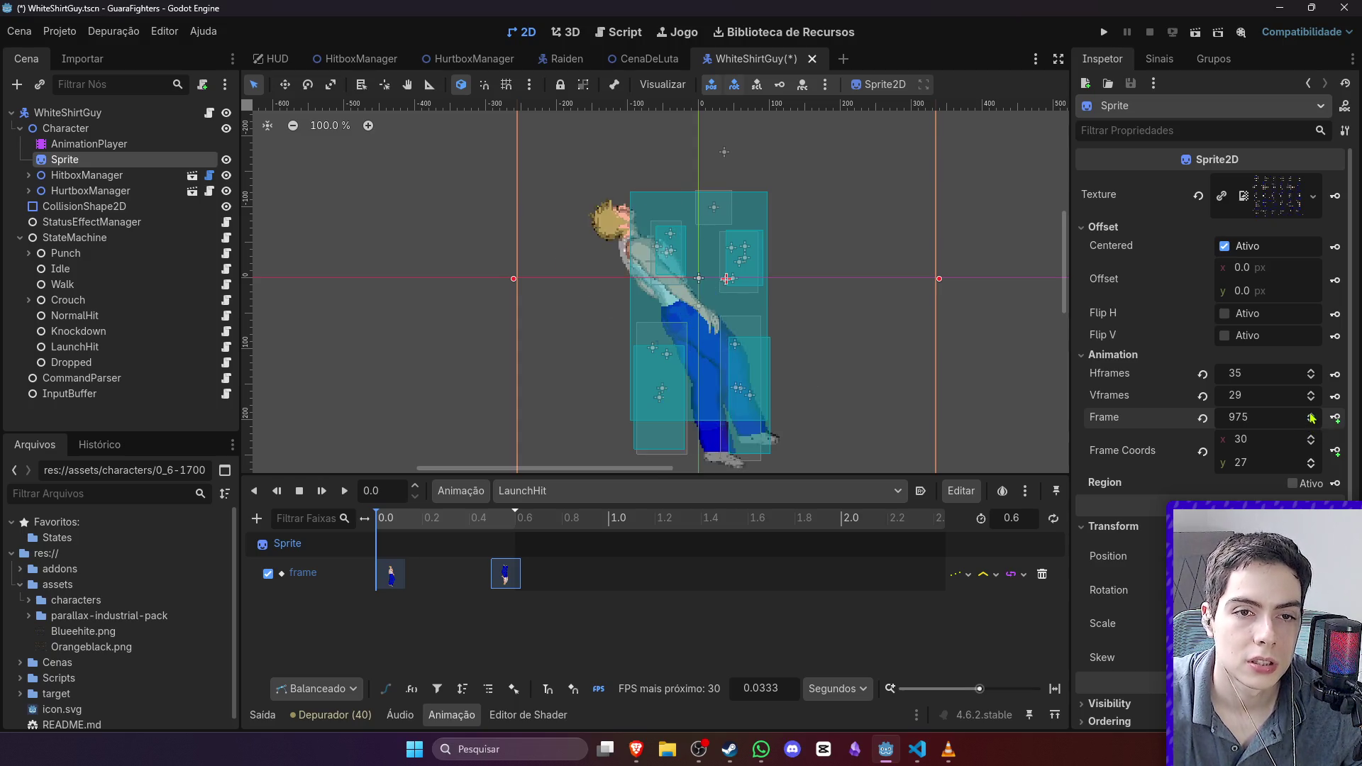
pyautogui.scroll(-2, 1313, 421)
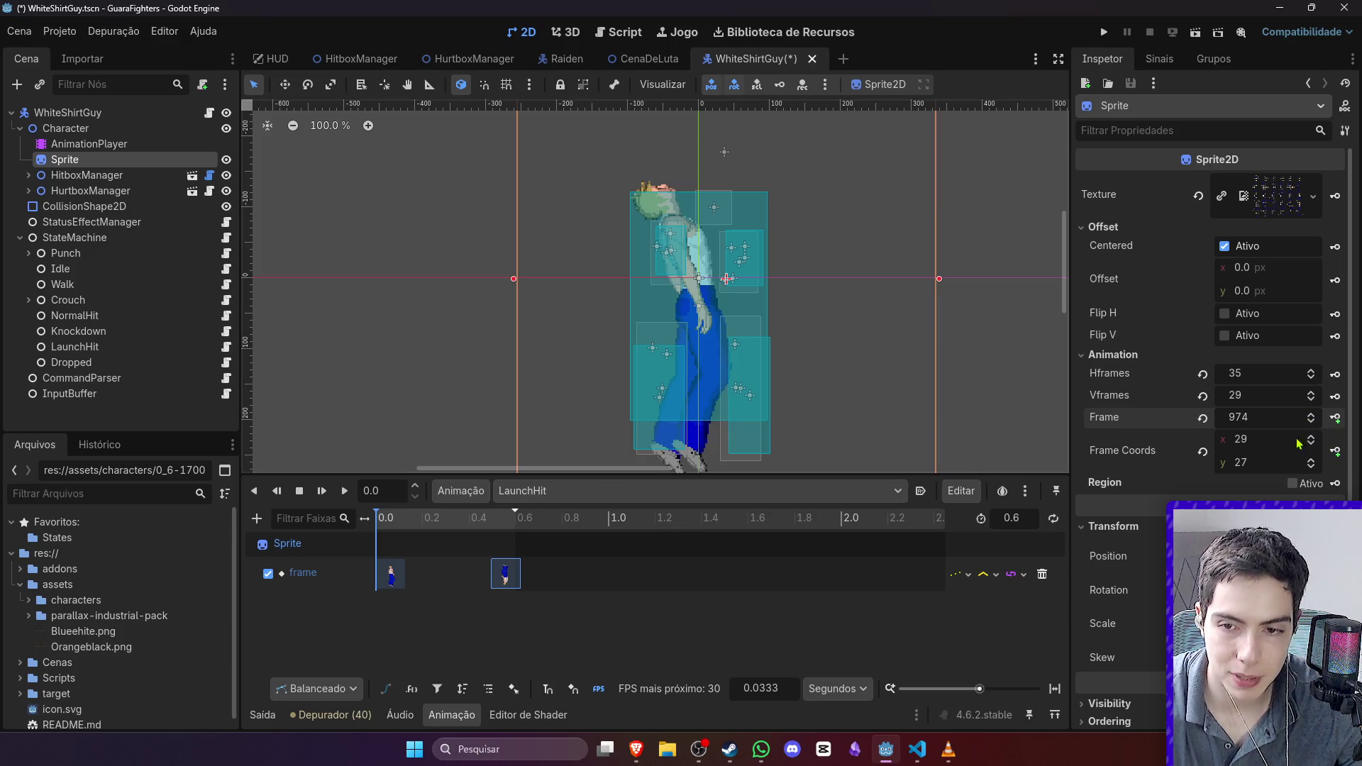
pyautogui.click(1336, 418)
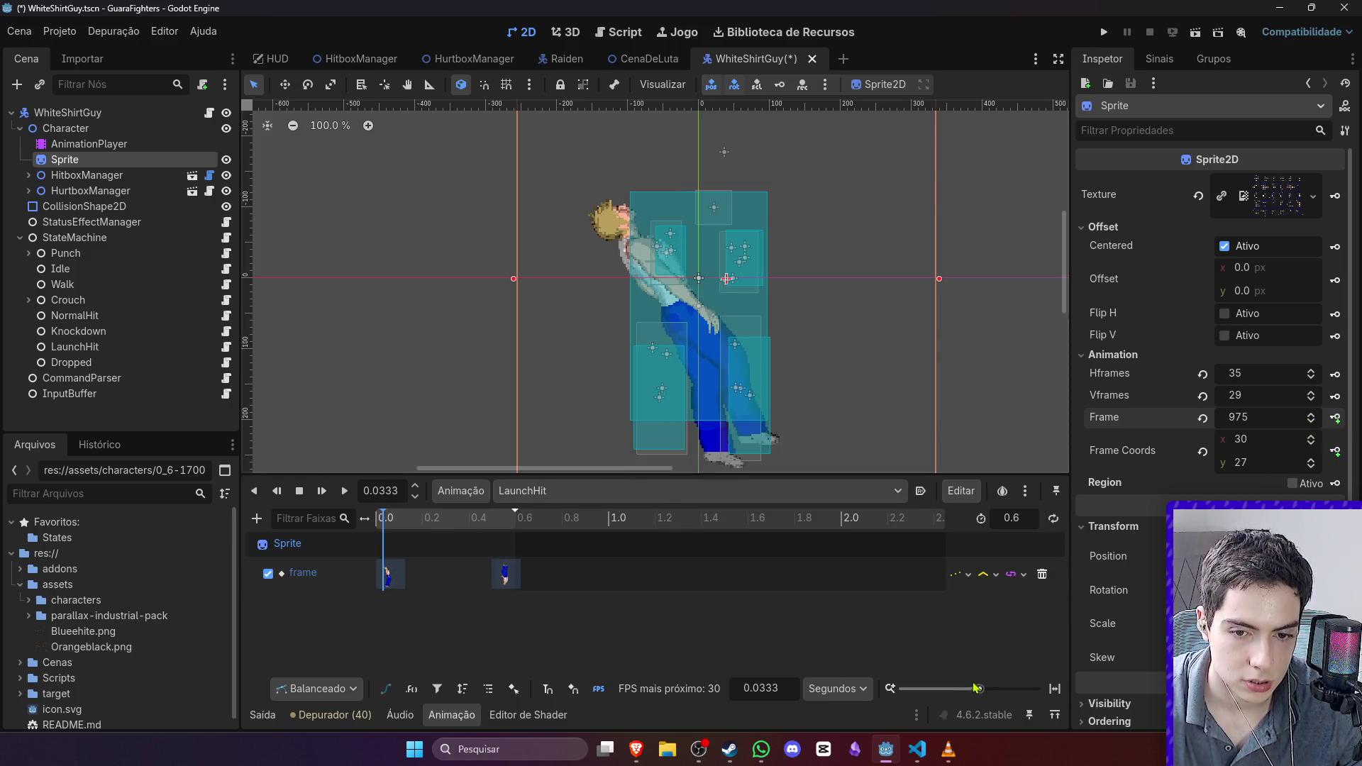
# Step: Preview both LaunchHit keys on the timeline, save, and open the CenaDeLuta scene
pyautogui.moveTo(976, 688); pyautogui.dragTo(1010, 688)
pyautogui.moveTo(425, 518)
pyautogui.mouseDown()
pyautogui.moveTo(406, 516)
pyautogui.moveTo(826, 516)
pyautogui.mouseUp()
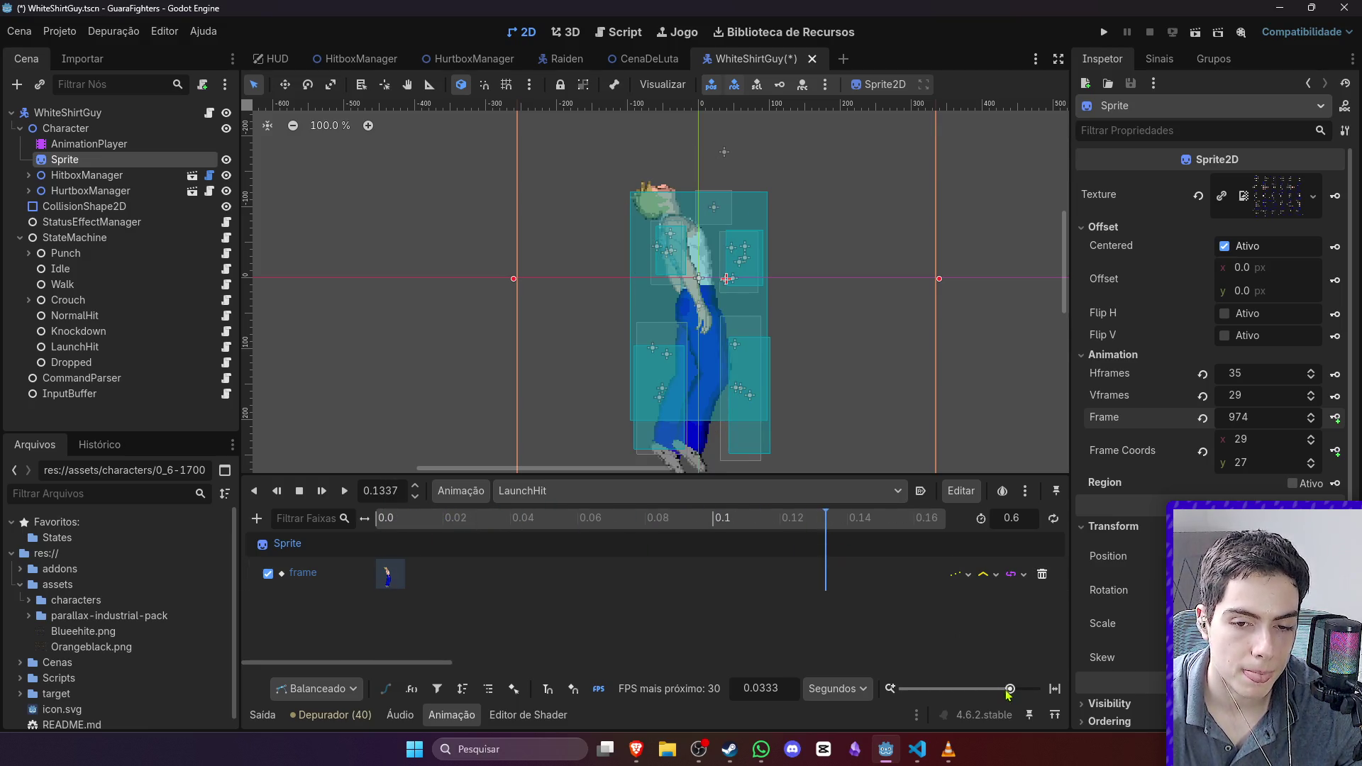
pyautogui.moveTo(1008, 694); pyautogui.dragTo(995, 694)
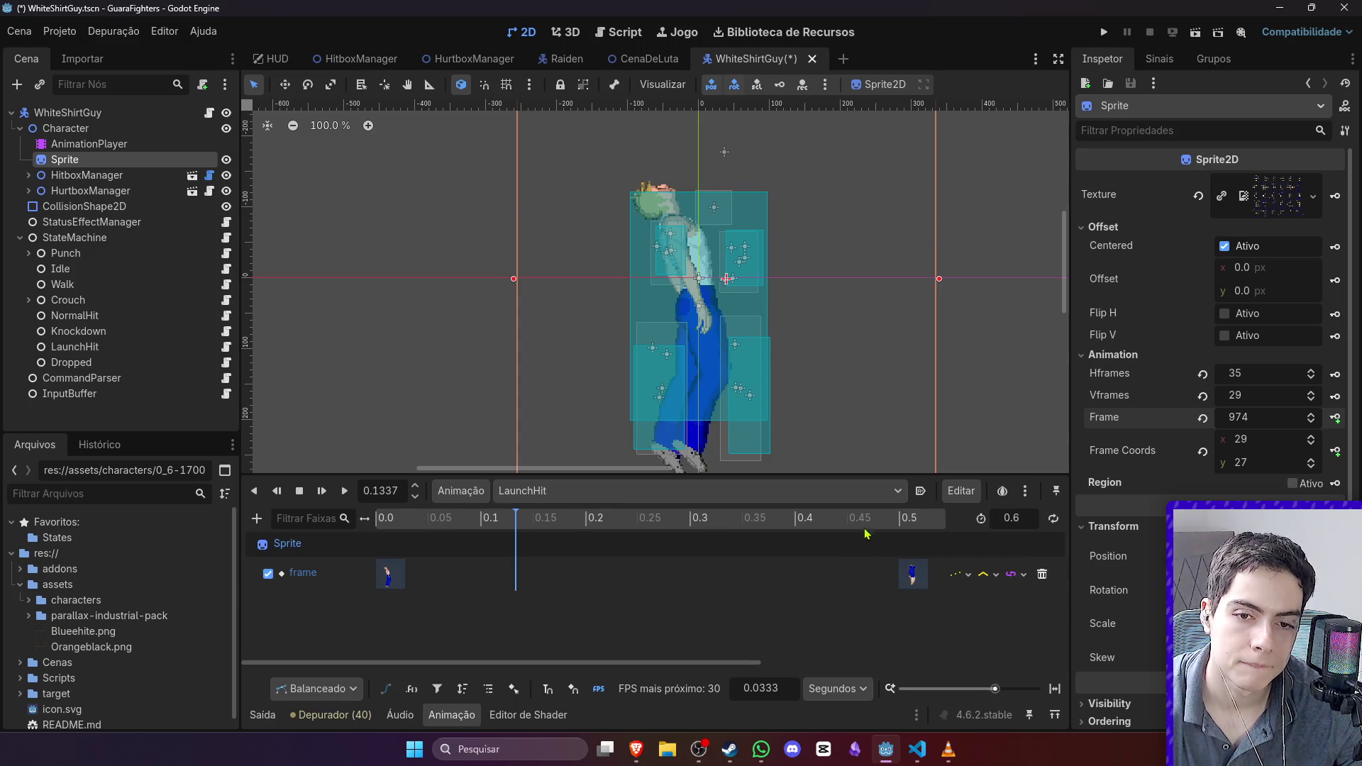
pyautogui.moveTo(903, 521)
pyautogui.mouseDown()
pyautogui.moveTo(944, 522)
pyautogui.moveTo(369, 521)
pyautogui.mouseUp()
pyautogui.hotkey('ctrl', 's')
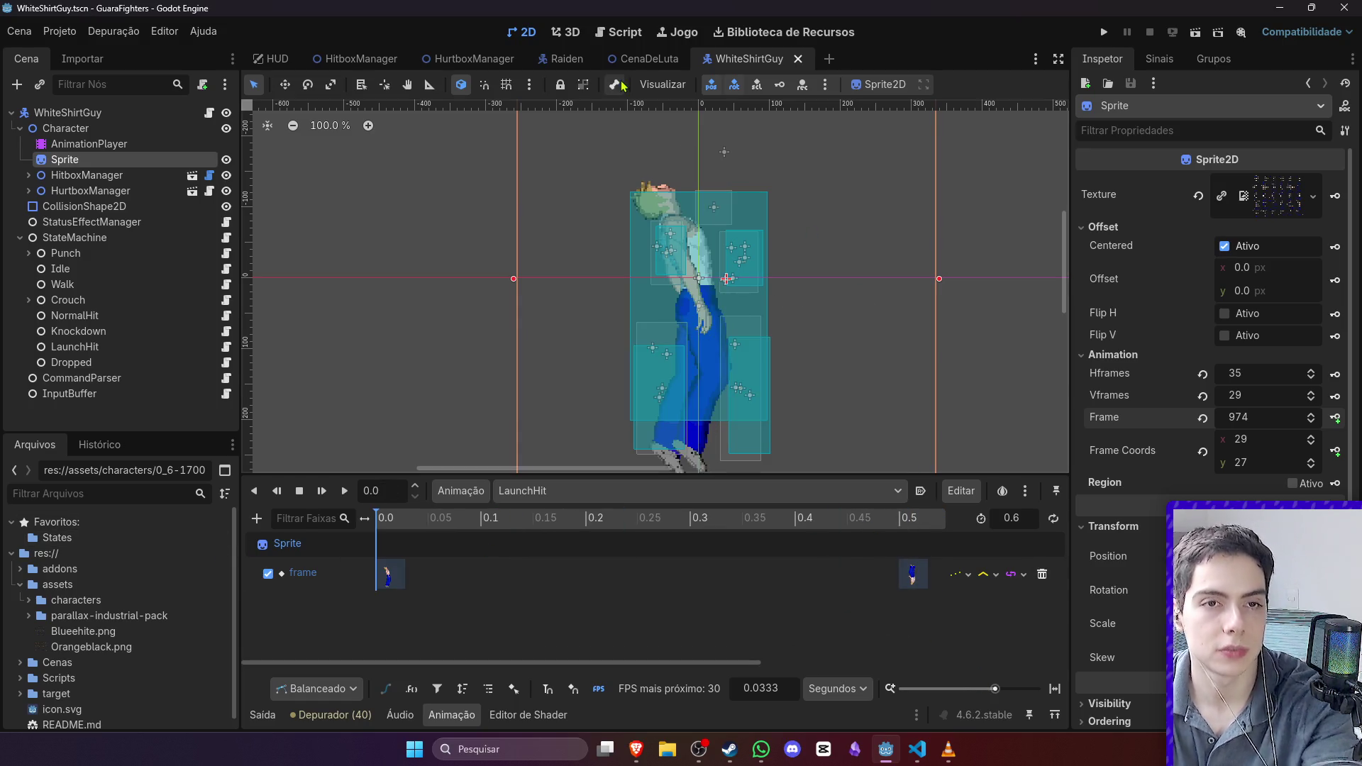
pyautogui.click(642, 59)
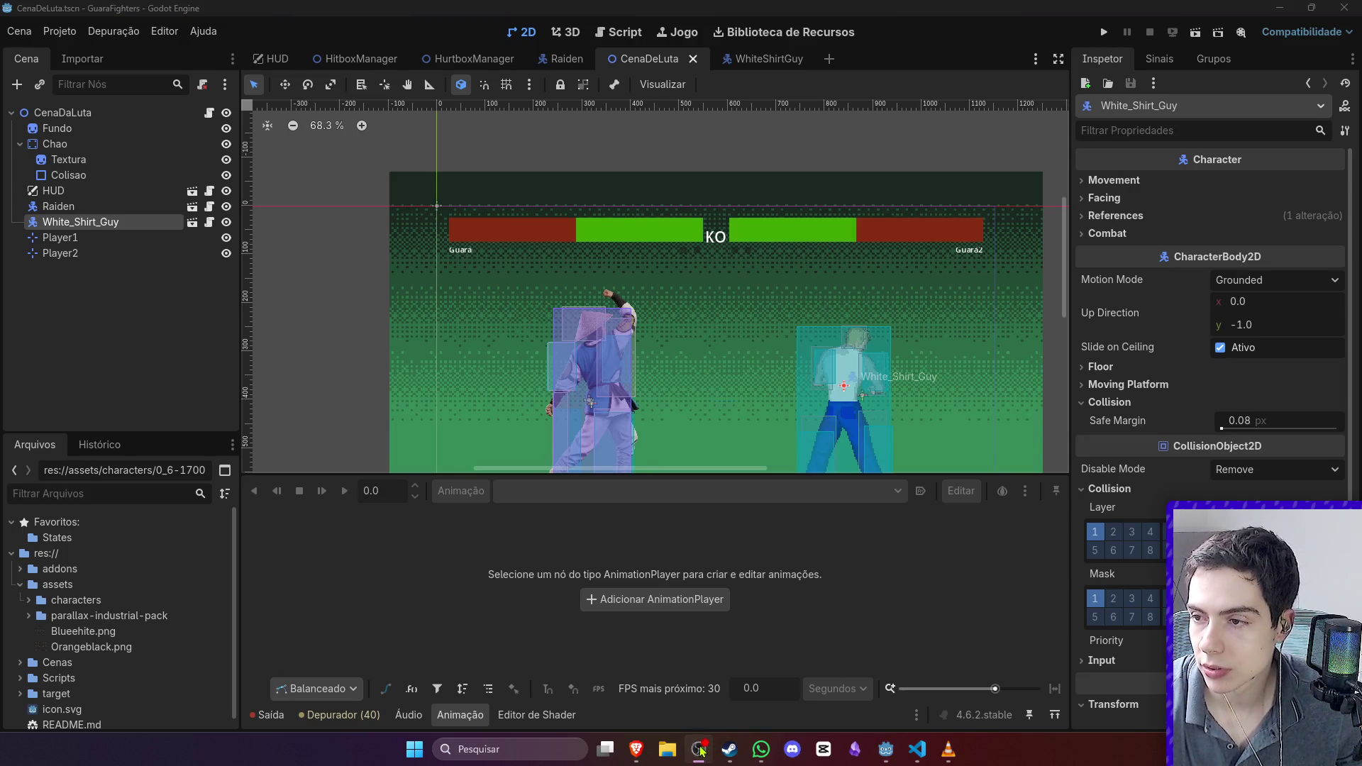
# Step: Run the game with F5, walk Raiden up to White Shirt Guy, sweep him, then stop
pyautogui.press('F5')
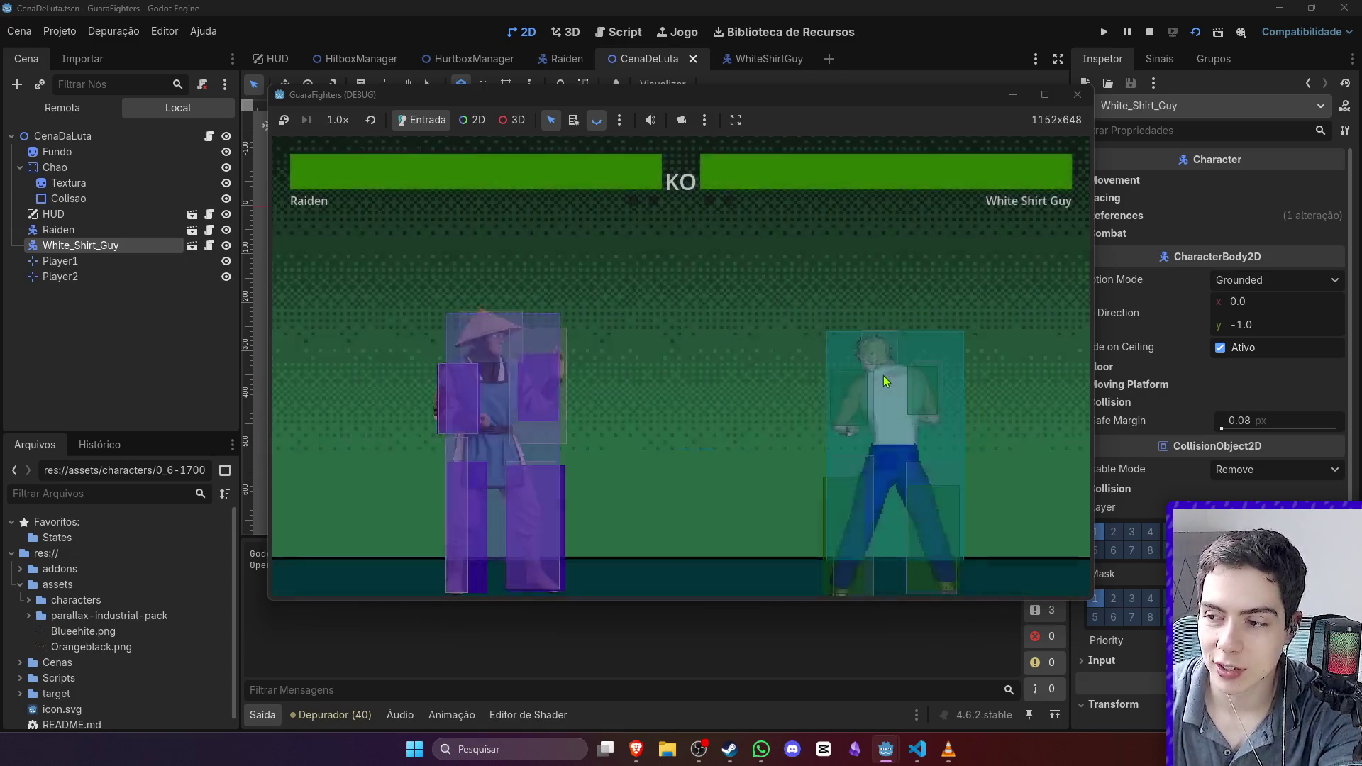
pyautogui.press('d')
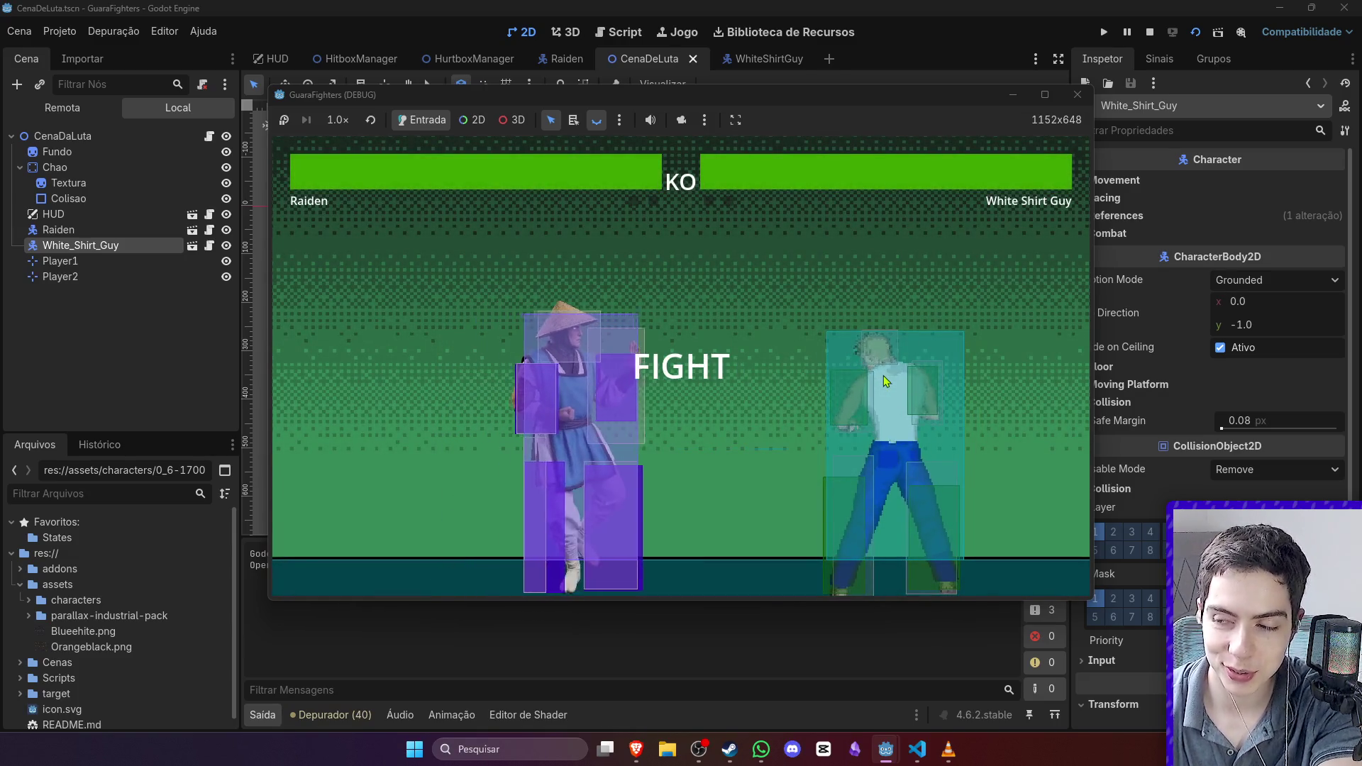
pyautogui.press('d')
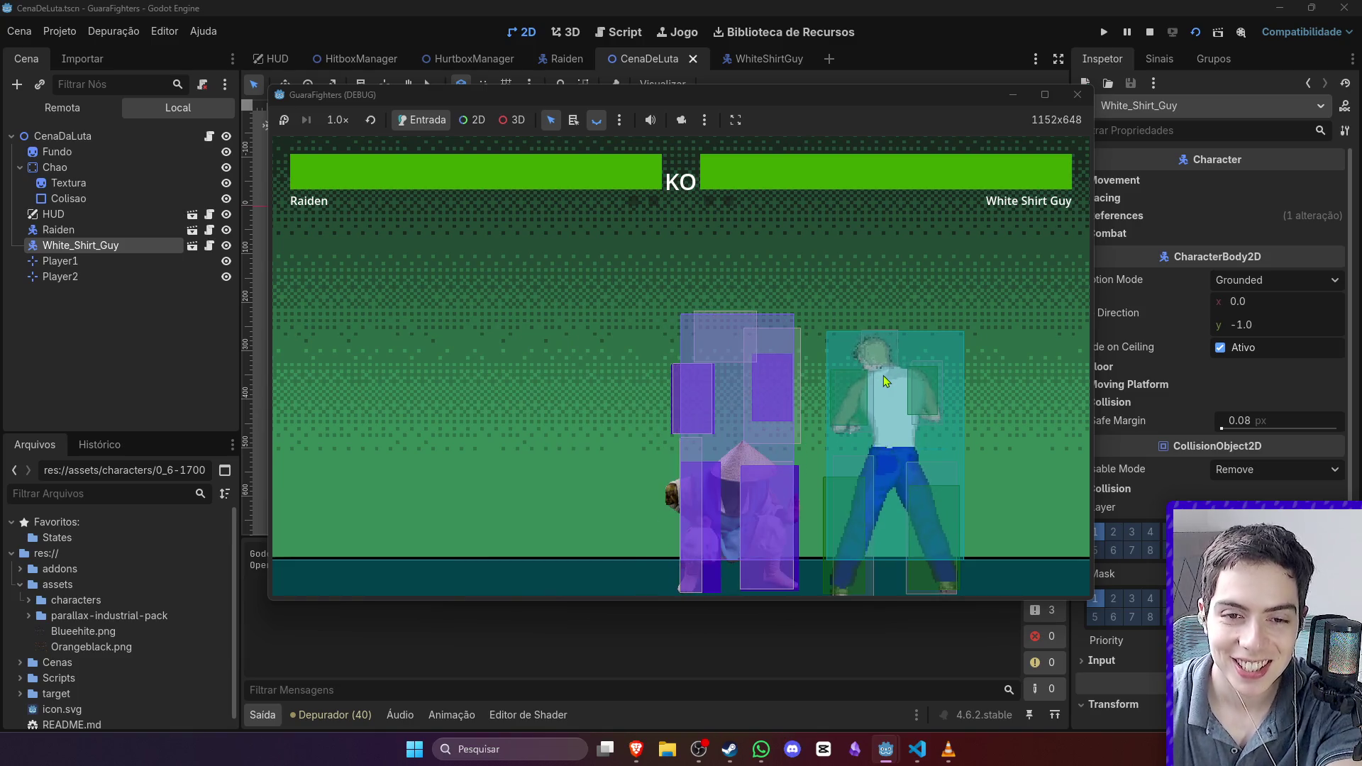
pyautogui.press('j')
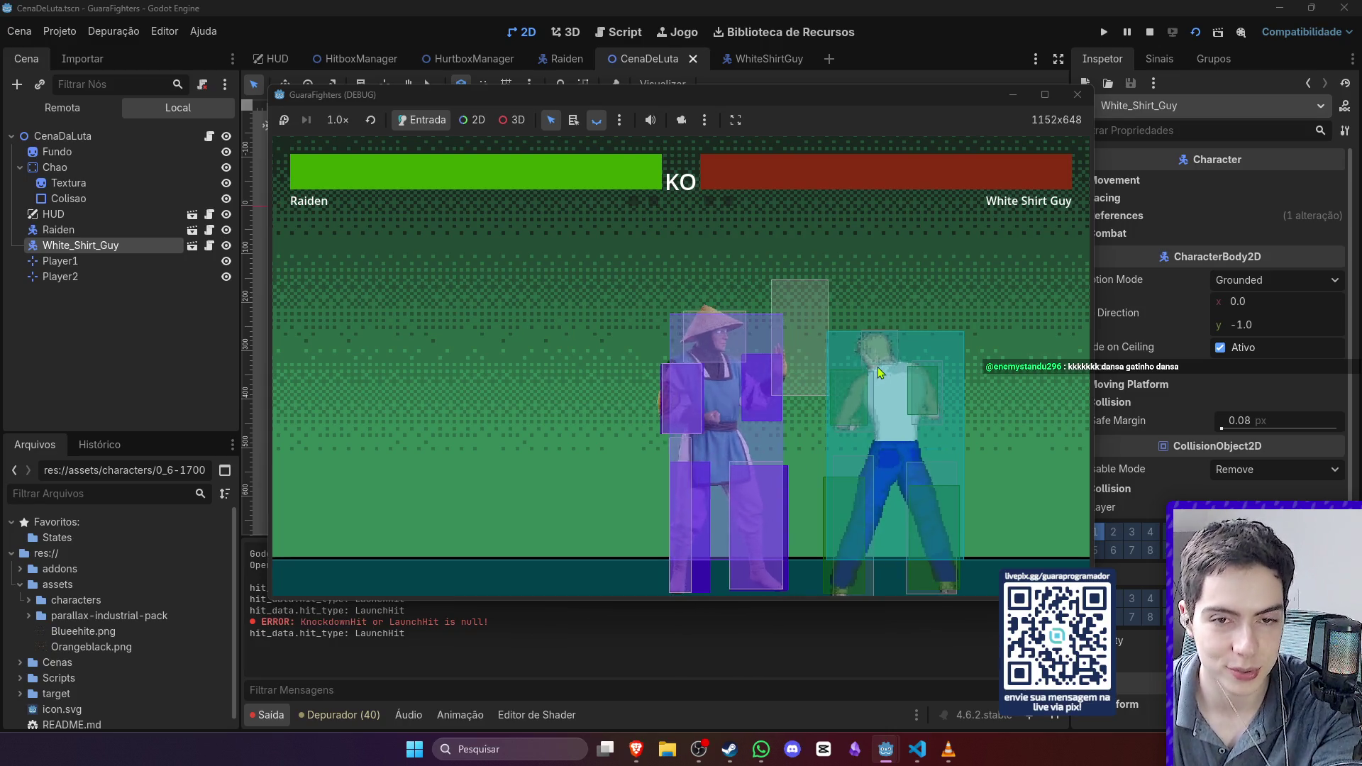
pyautogui.press('a')
pyautogui.press('d')
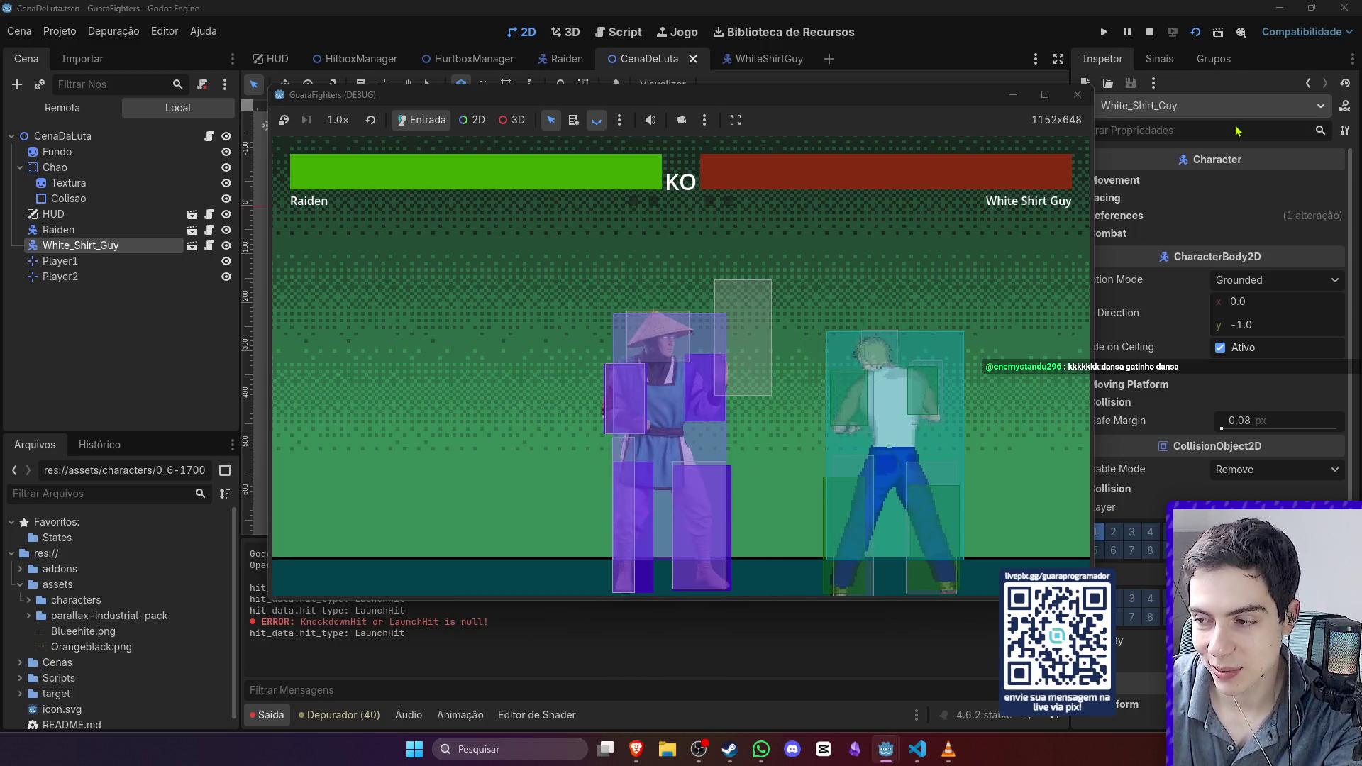
pyautogui.click(1150, 33)
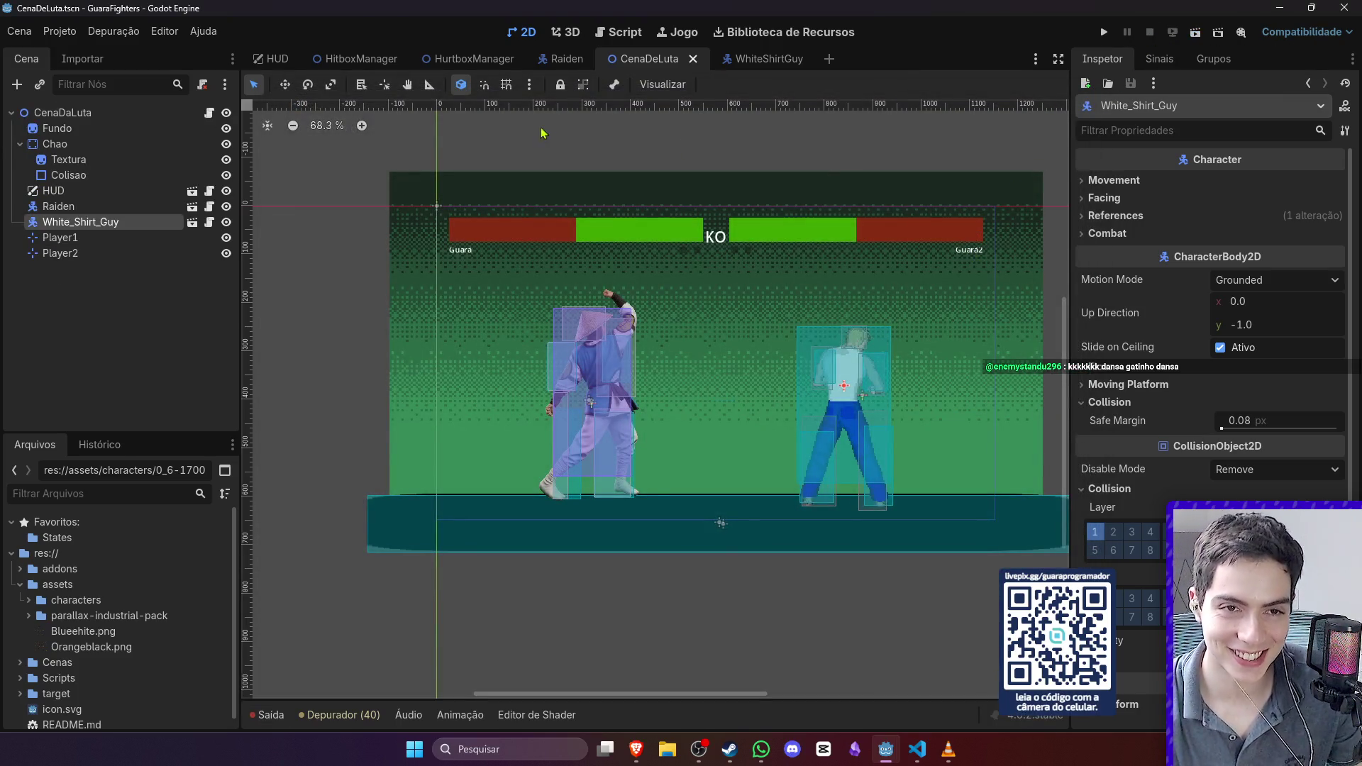
# Step: Show Raiden's AnimationPlayer Idle animation with the timeline zoomed to 0–6 s, then the output log
pyautogui.click(560, 58)
pyautogui.click(28, 191)
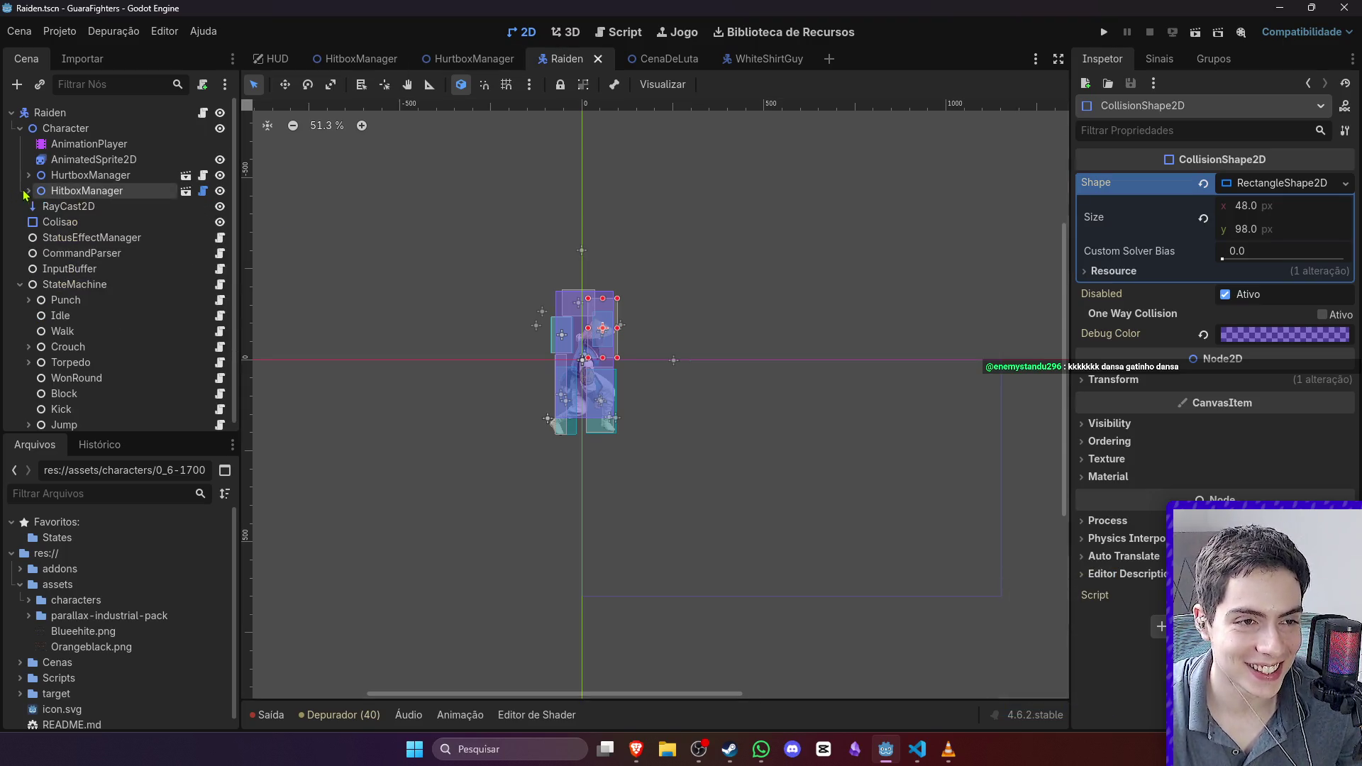
pyautogui.click(89, 144)
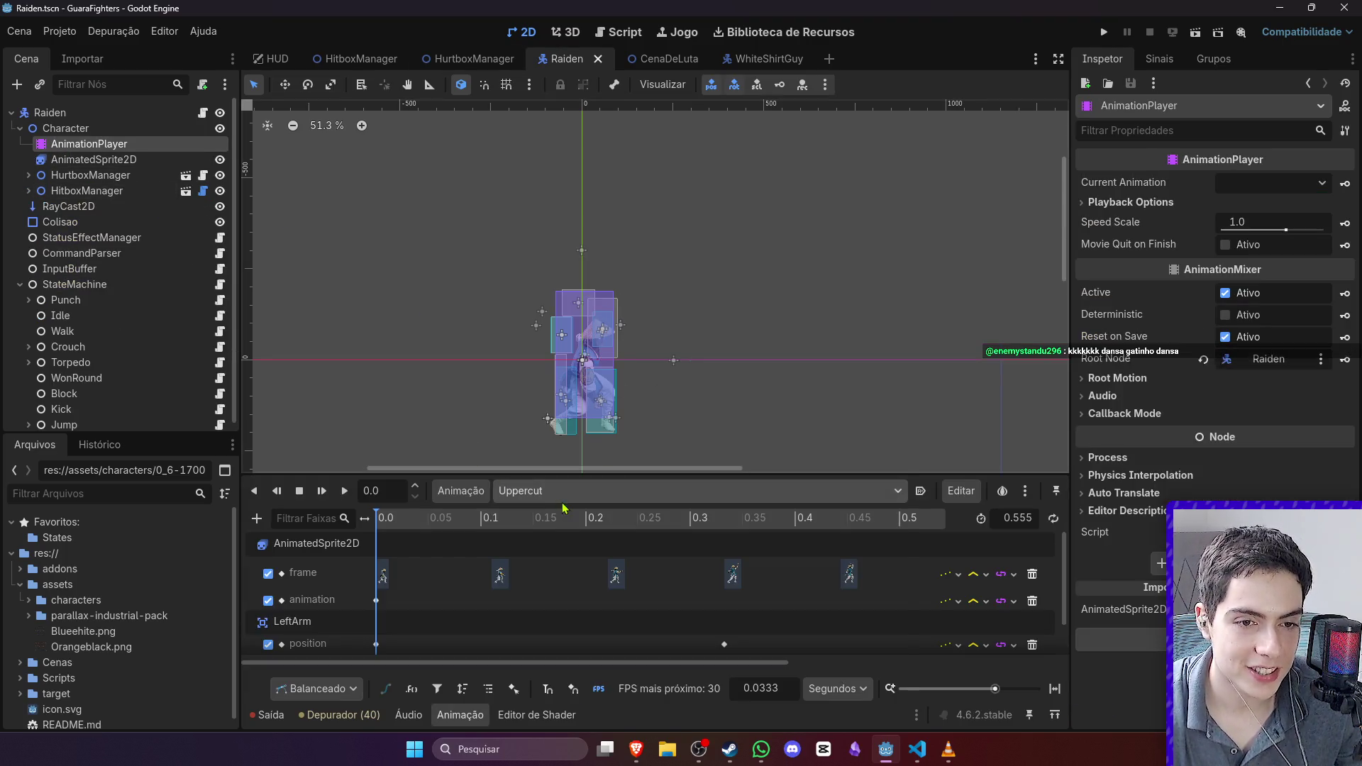
pyautogui.click(616, 491)
pyautogui.click(601, 529)
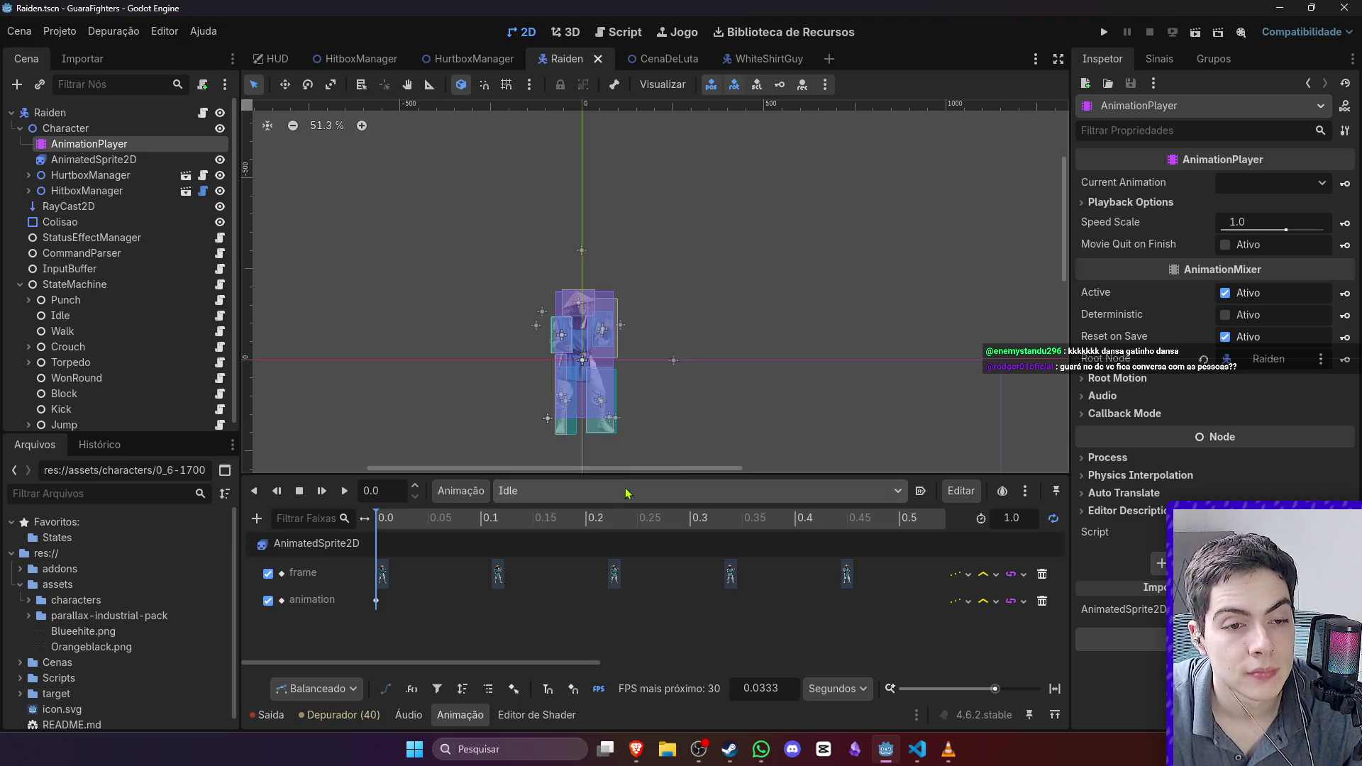
pyautogui.moveTo(997, 690); pyautogui.dragTo(971, 690)
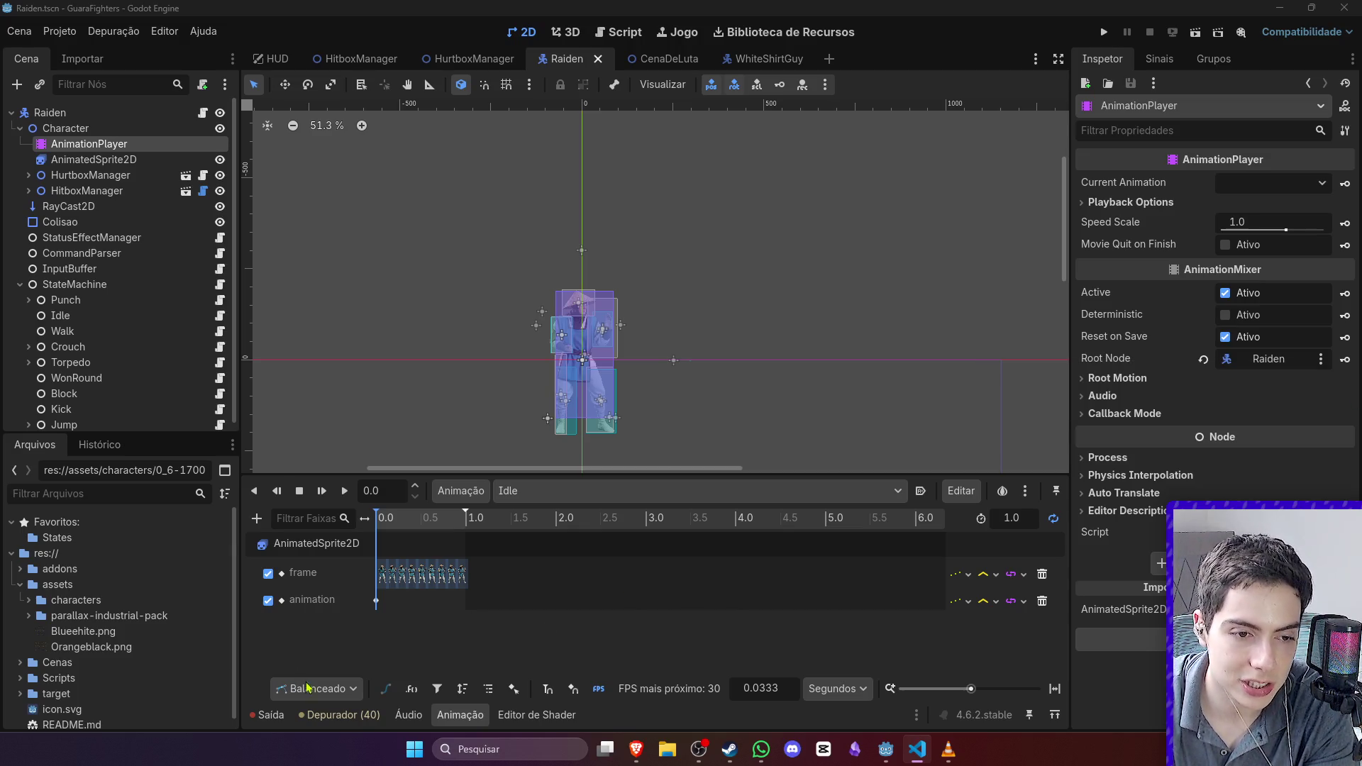
pyautogui.click(268, 716)
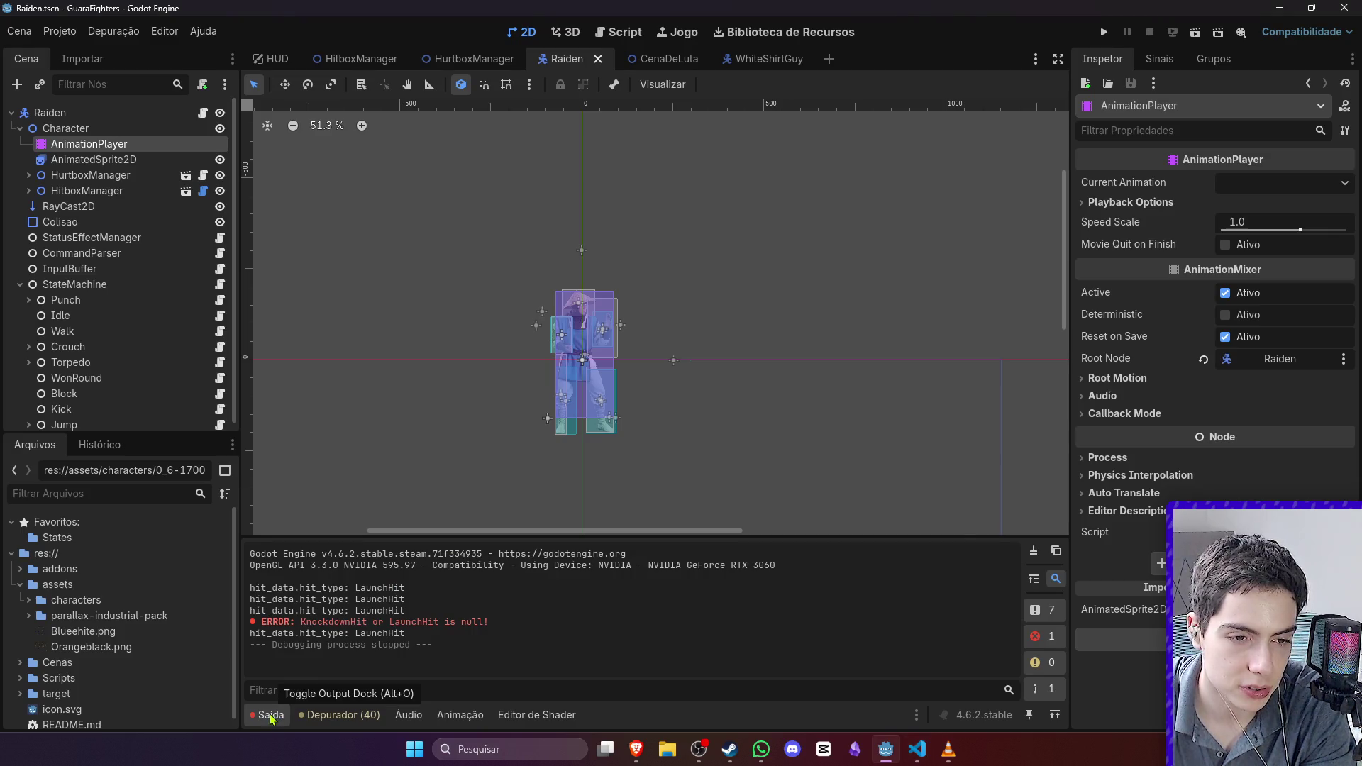
# Step: Hide the Saída output log
pyautogui.click(270, 717)
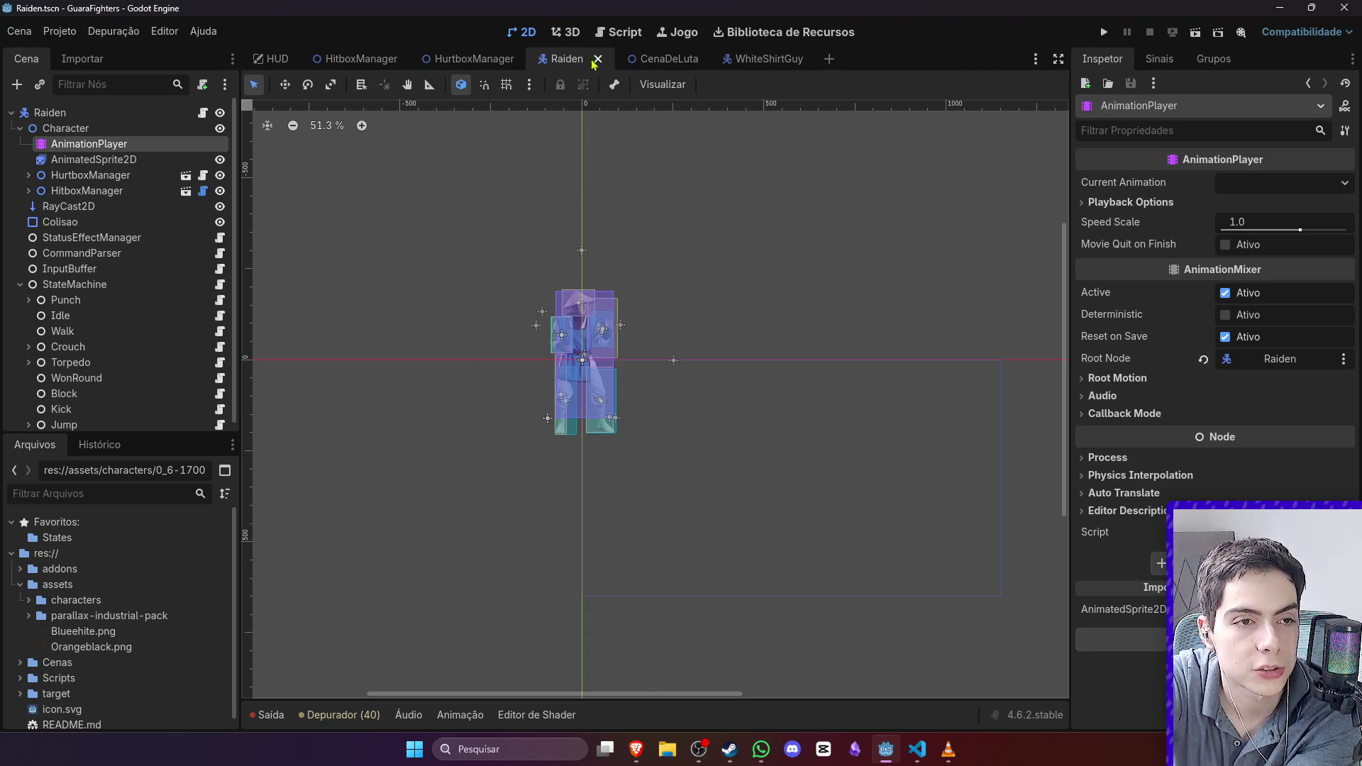
# Step: Expand Punch, set the Uppercut state's Damage to 15, and save Raiden's scene
pyautogui.scroll(-1, 11, 299)
pyautogui.click(29, 292)
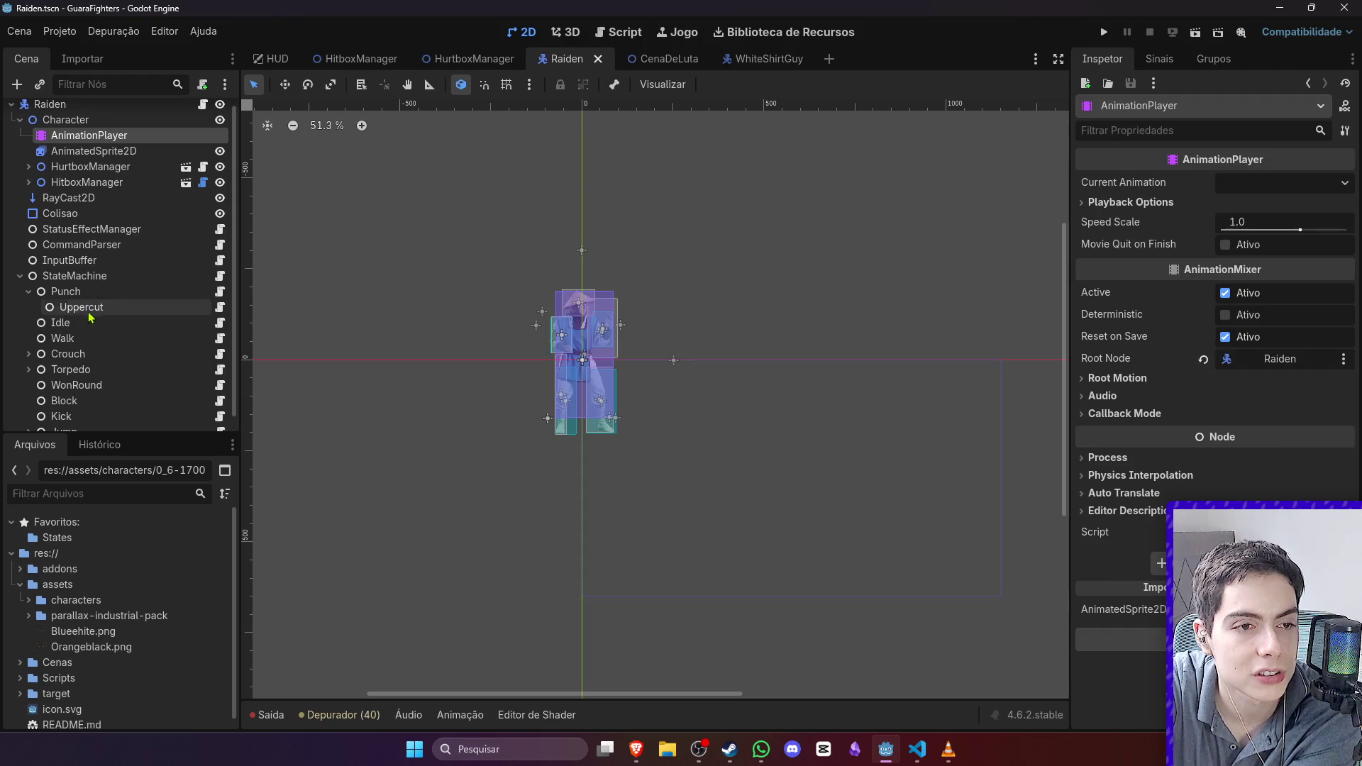
pyautogui.click(88, 309)
pyautogui.click(98, 291)
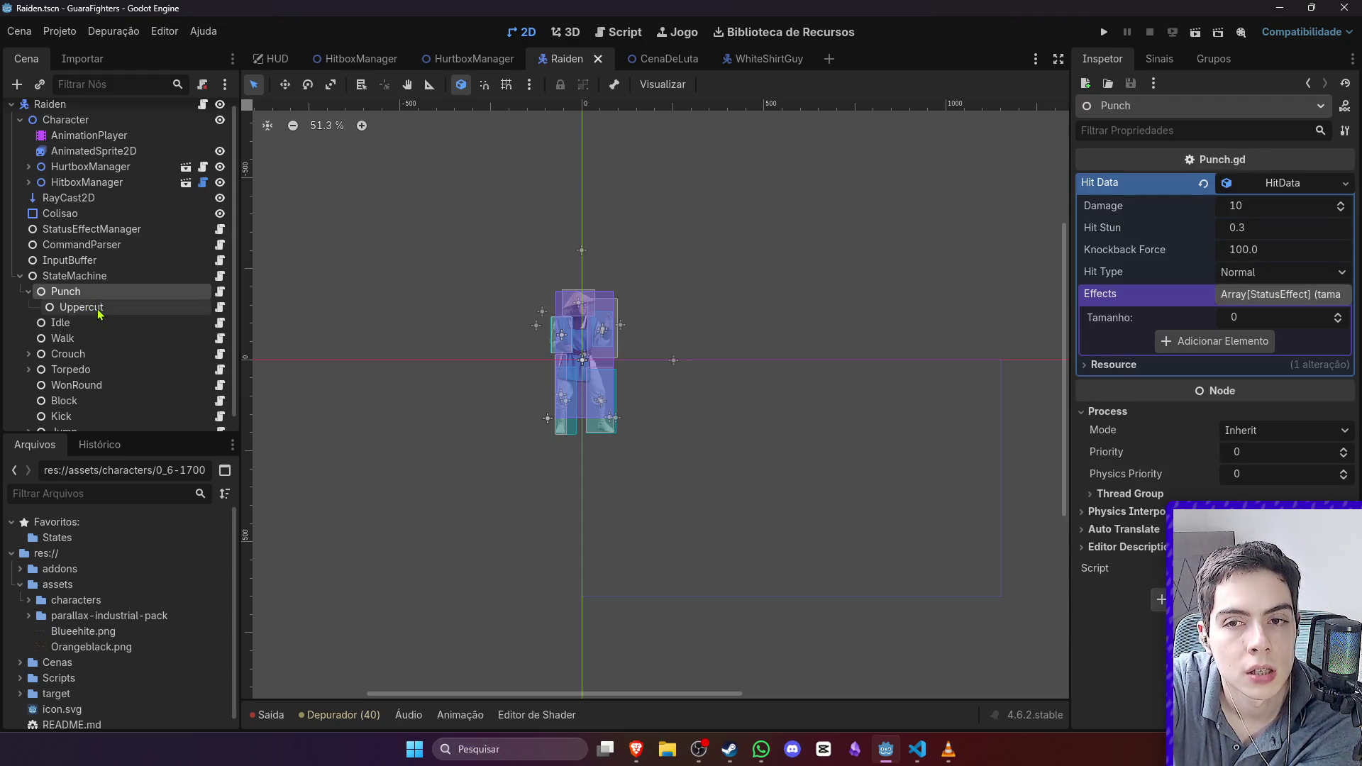
pyautogui.click(97, 306)
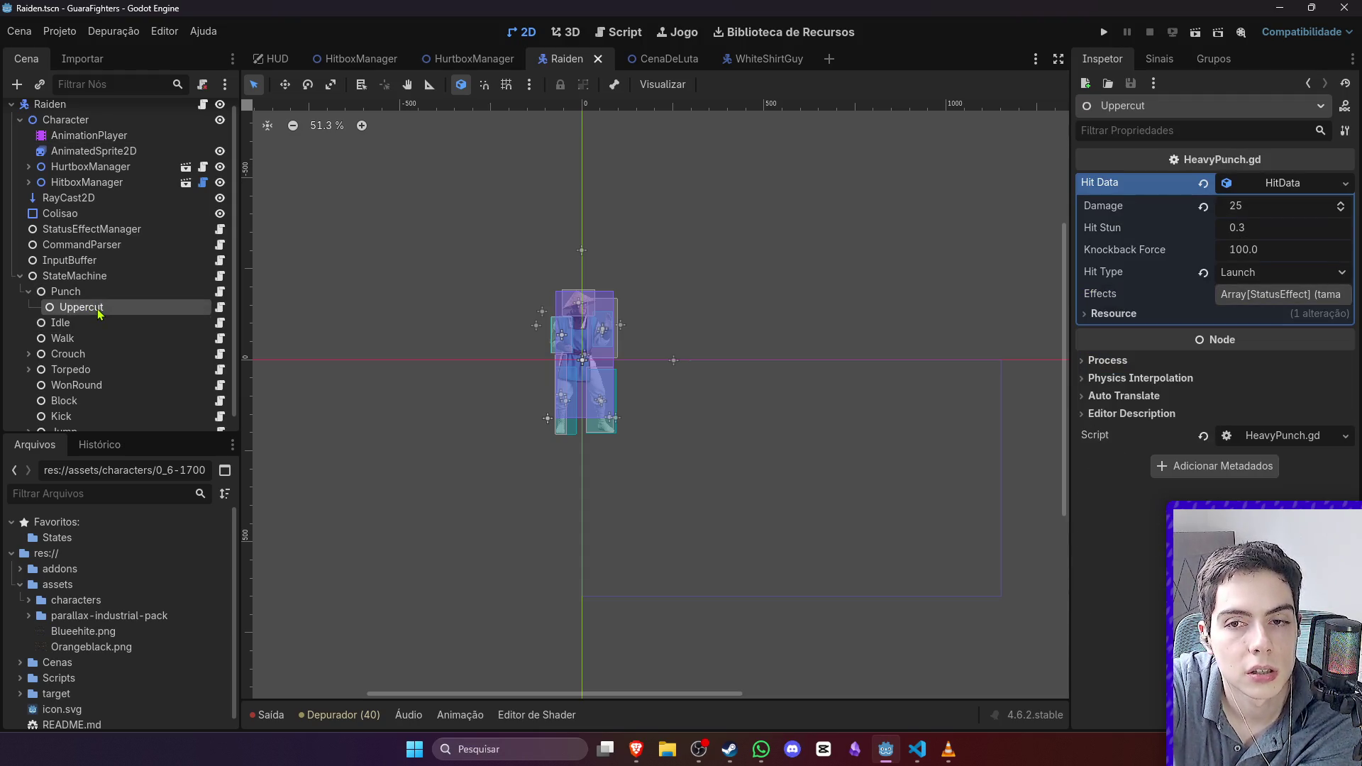
pyautogui.click(1252, 206)
pyautogui.write('15')
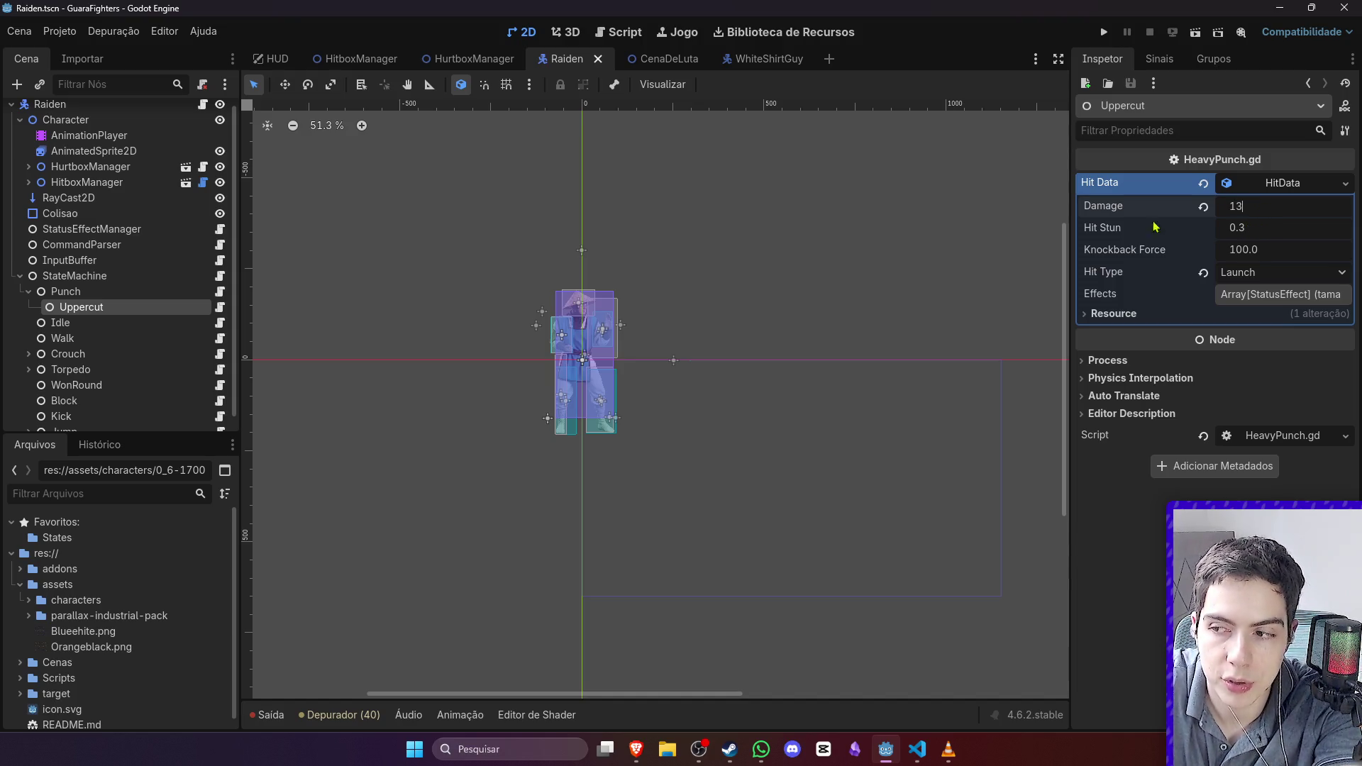
pyautogui.click(709, 280)
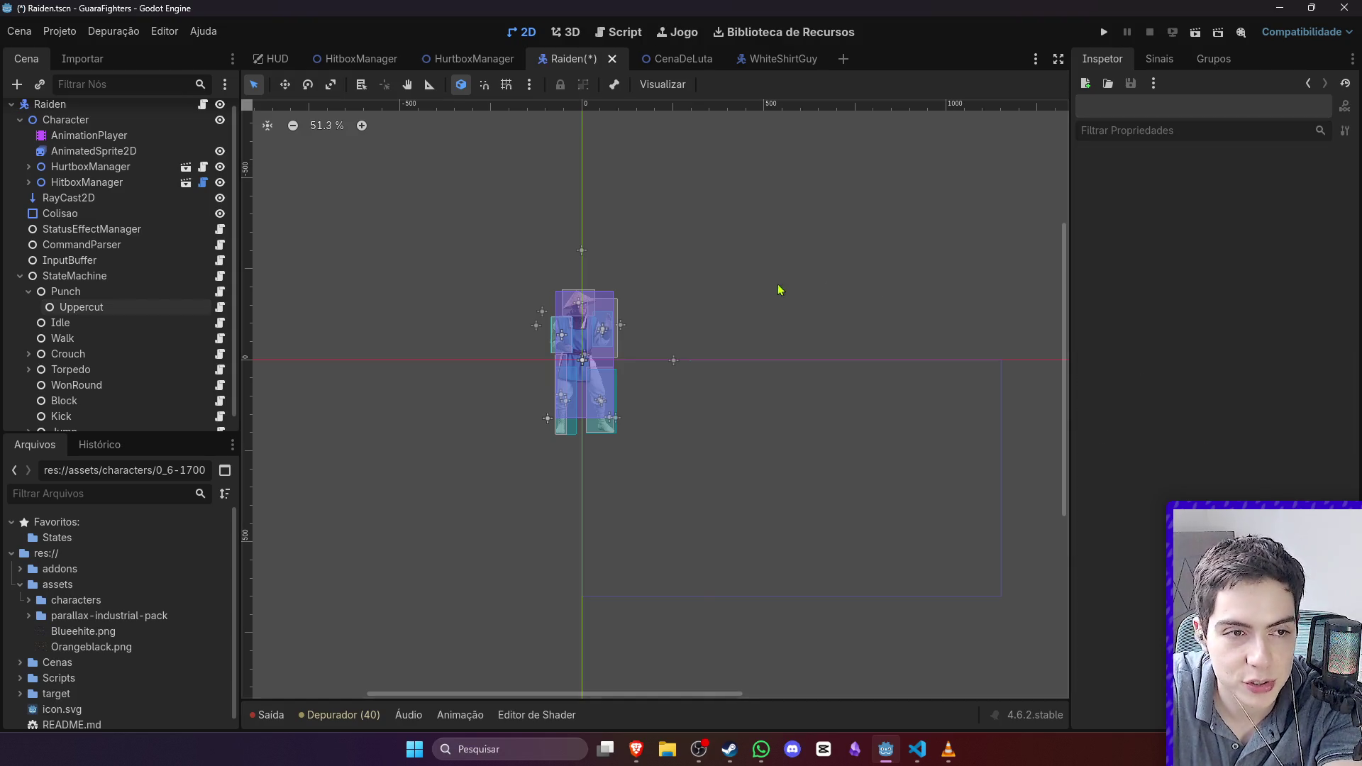
pyautogui.hotkey('ctrl', 's')
# Step: Deselect the Uppercut state, switch over to VS Code, and collapse the assets folder
pyautogui.click(128, 307)
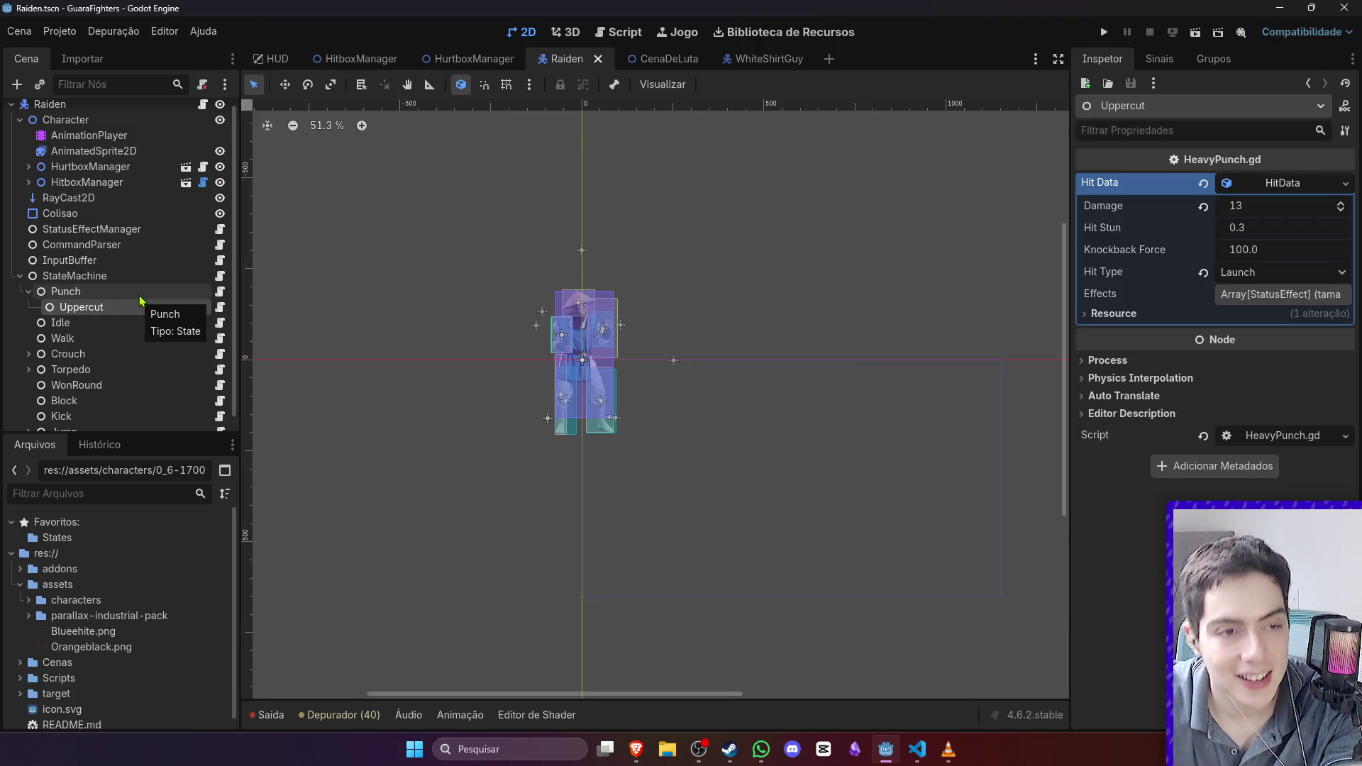
pyautogui.click(395, 243)
pyautogui.click(917, 750)
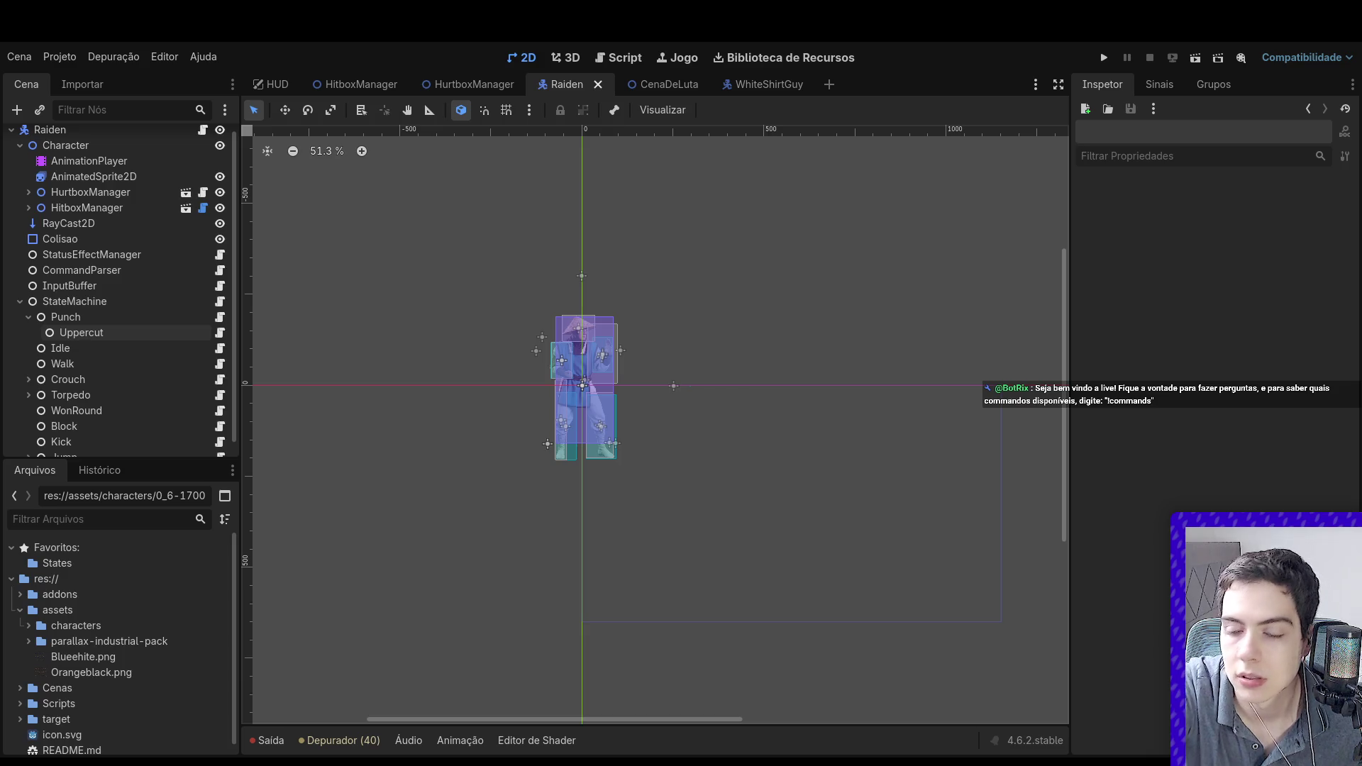
pyautogui.click(20, 610)
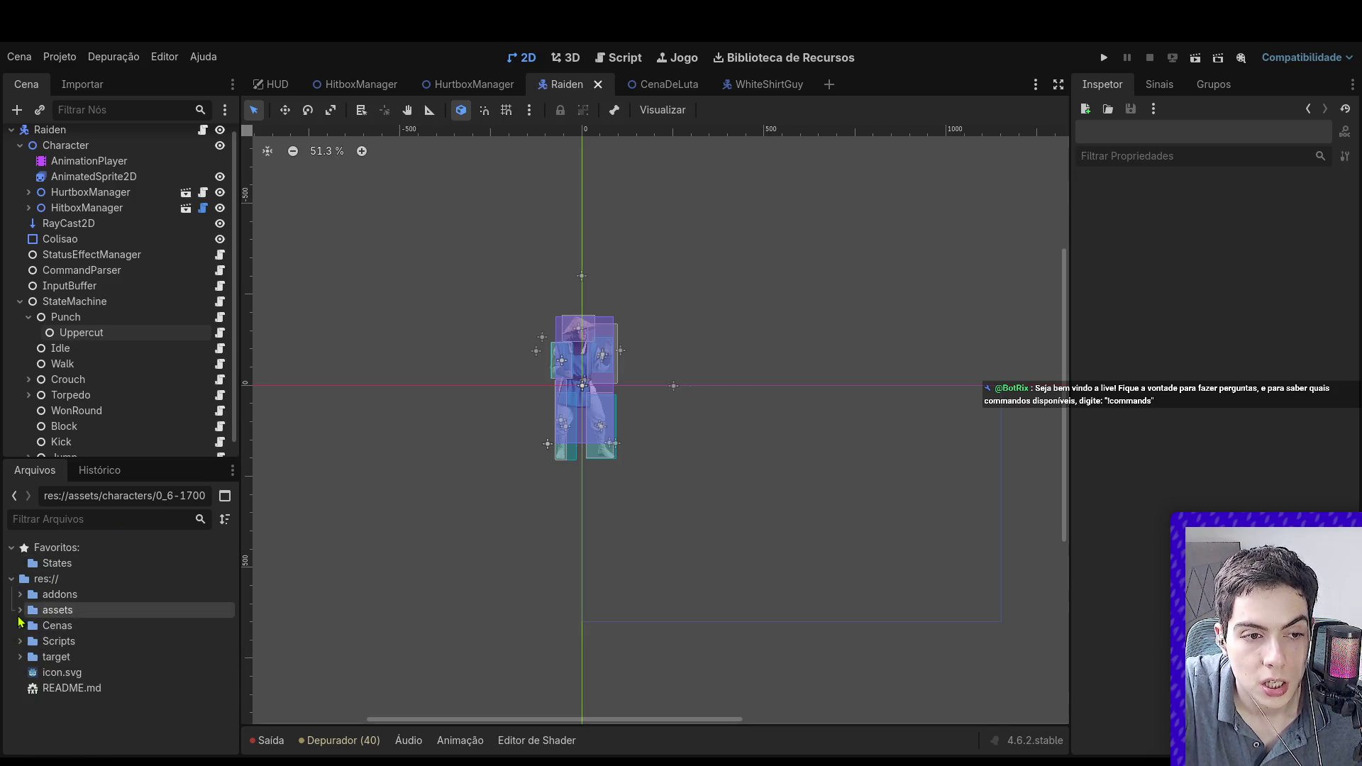
# Step: Select the res:// root folder in the FileSystem dock
pyautogui.click(50, 580)
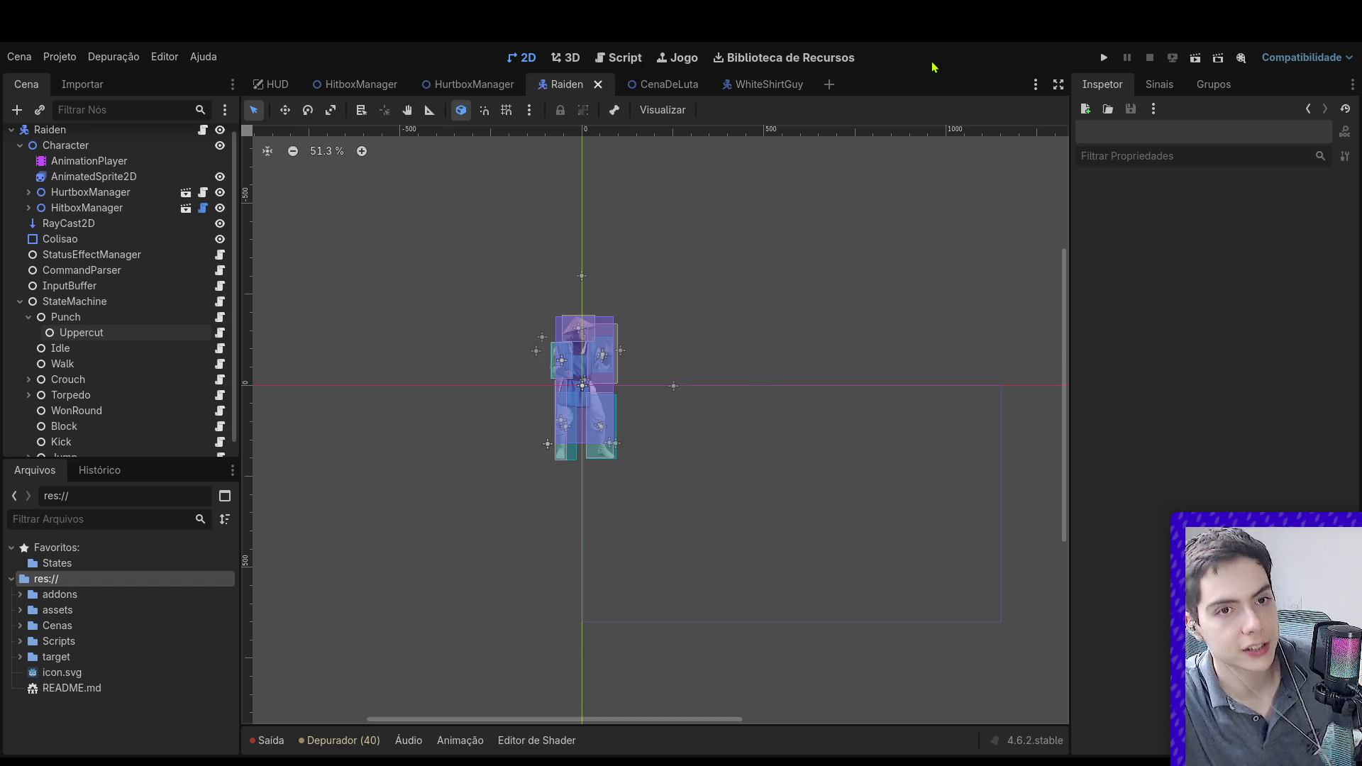
# Step: Zoom around the CenaDeLuta fight scene, then open Raiden's AnimatedSprite2D SpriteFrames
pyautogui.click(653, 84)
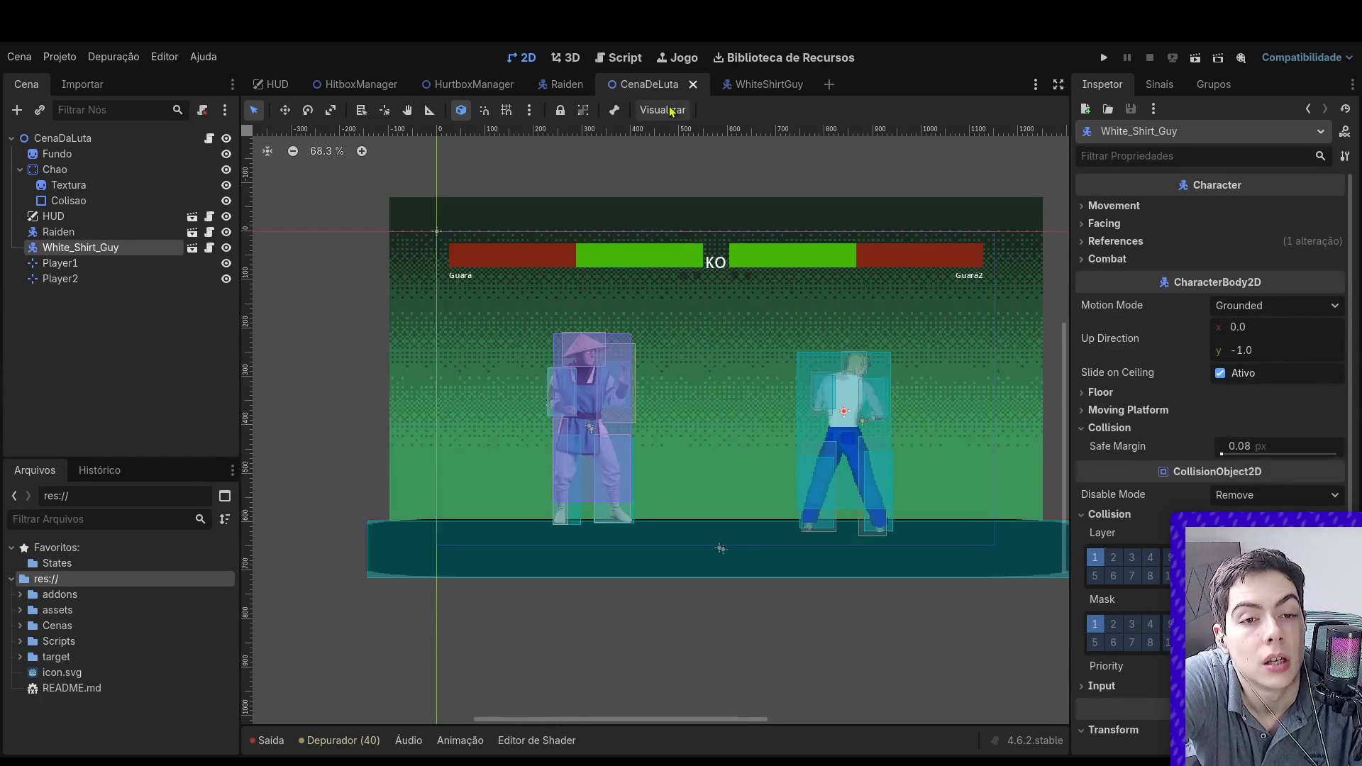
pyautogui.scroll(-7, 911, 263)
pyautogui.scroll(6, 900, 270)
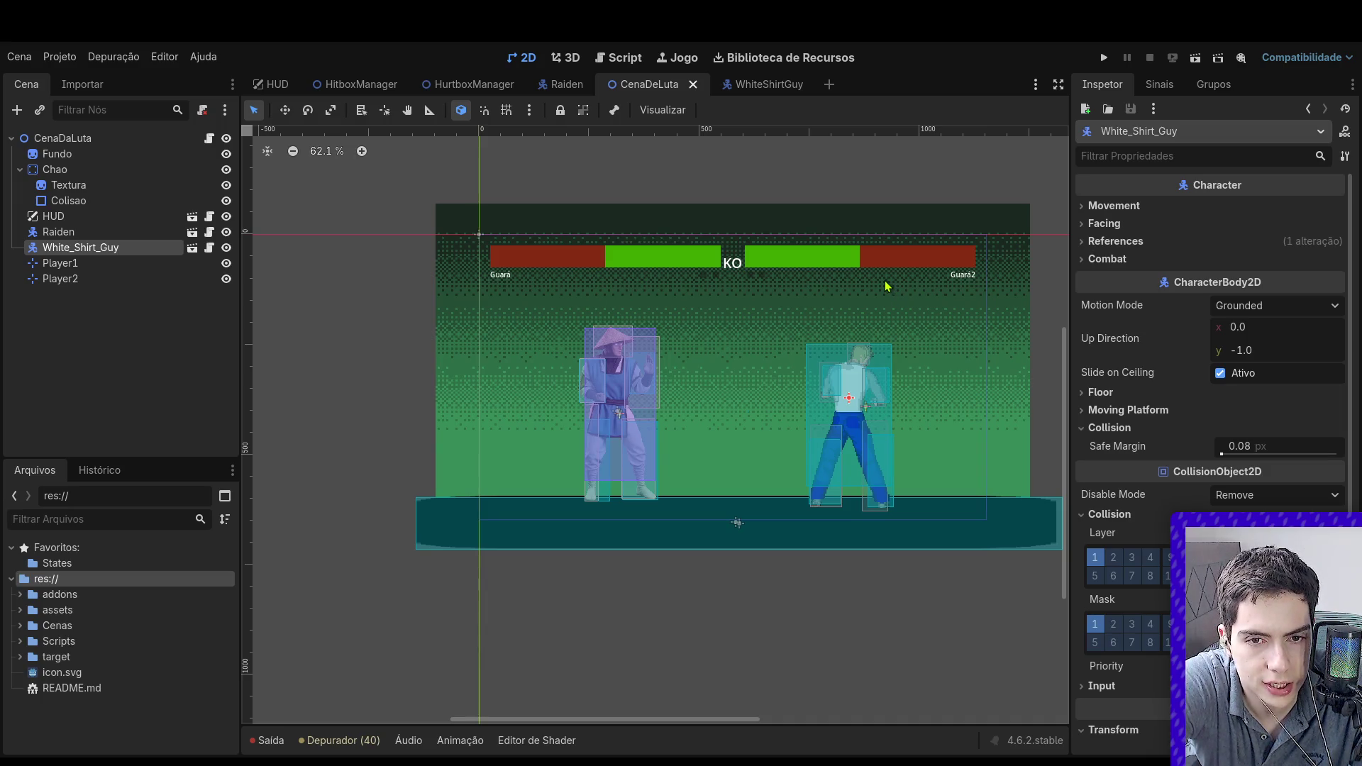
pyautogui.scroll(3, 944, 342)
pyautogui.scroll(-3, 895, 347)
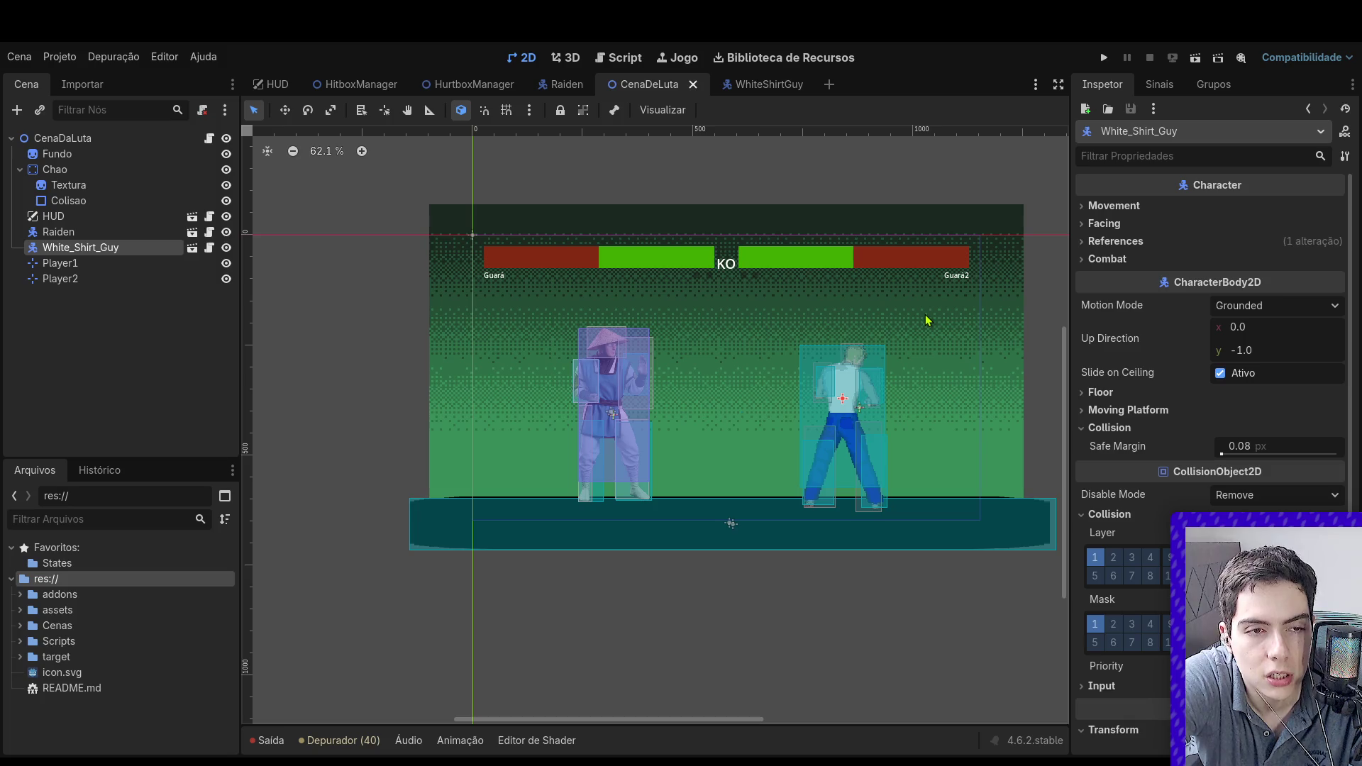
pyautogui.scroll(4, 931, 369)
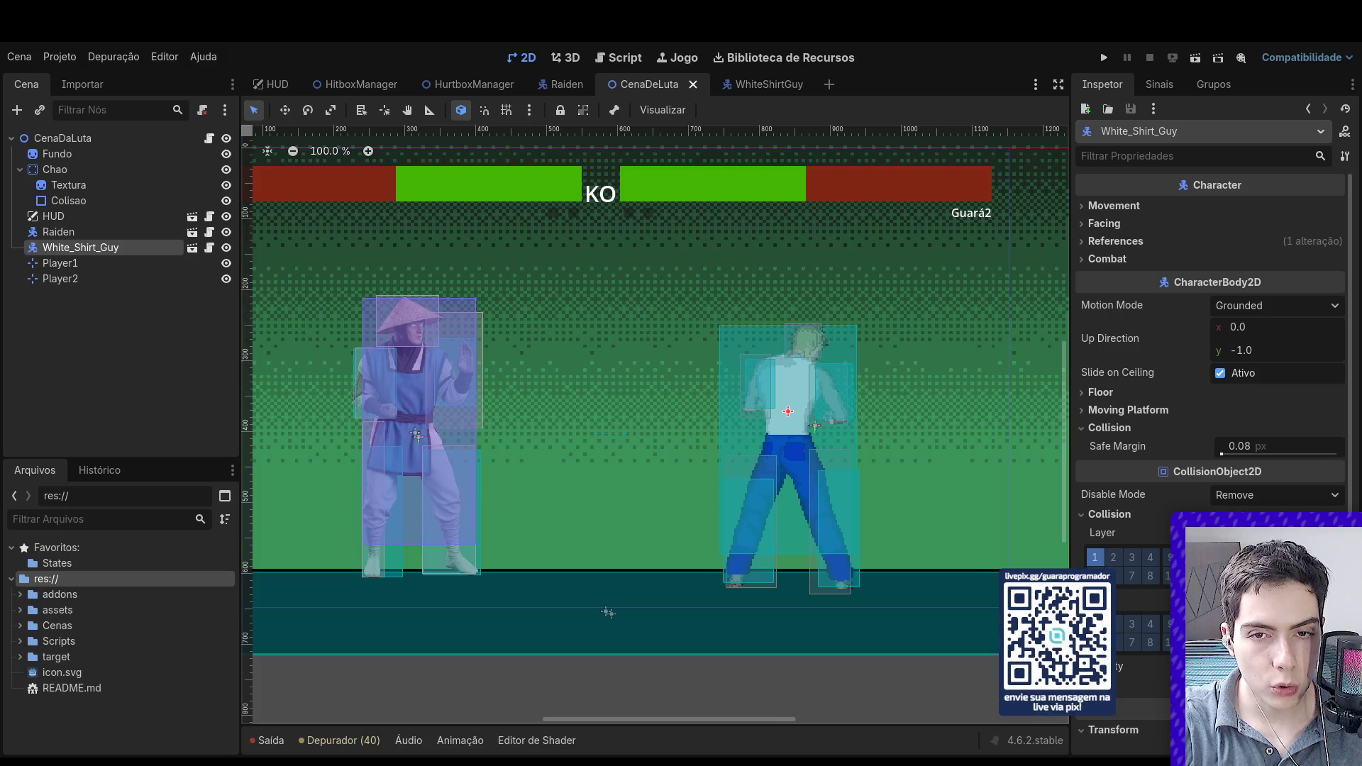
pyautogui.click(567, 84)
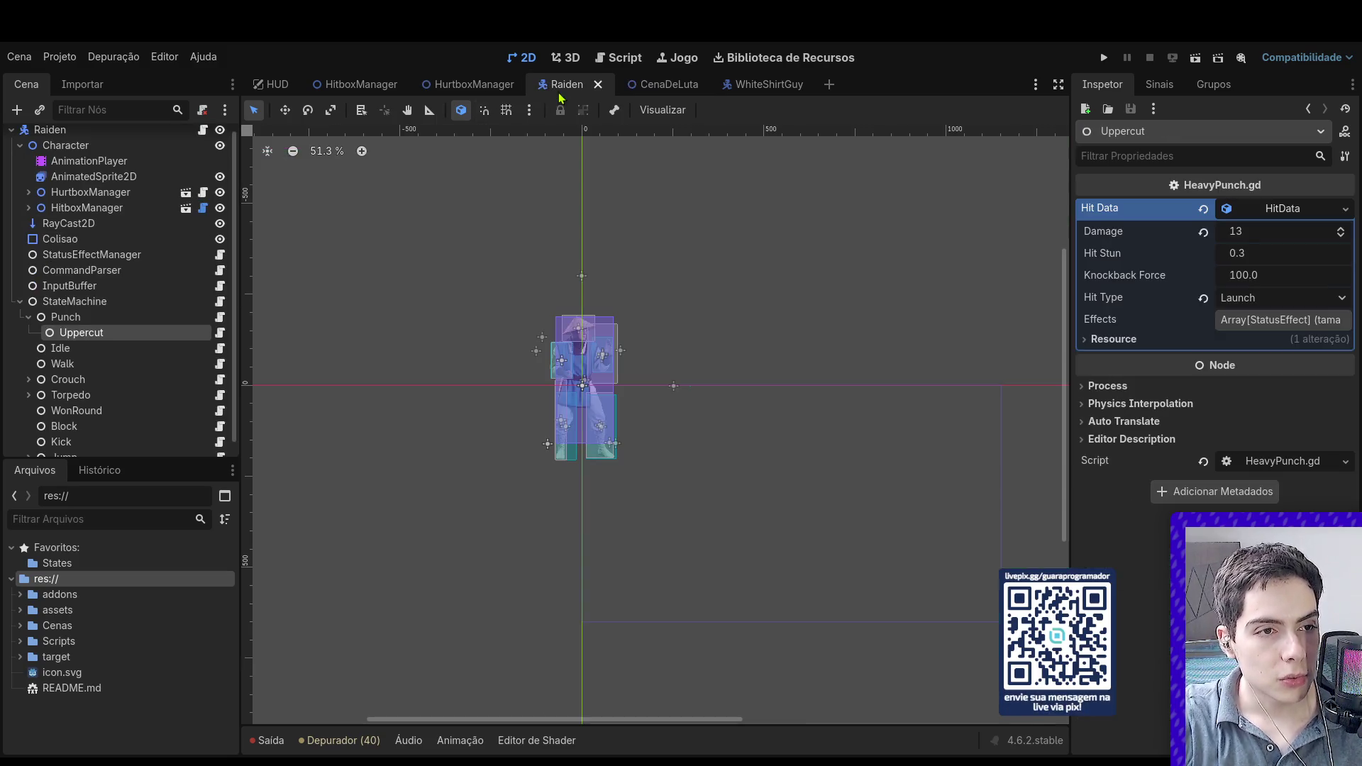
pyautogui.click(38, 180)
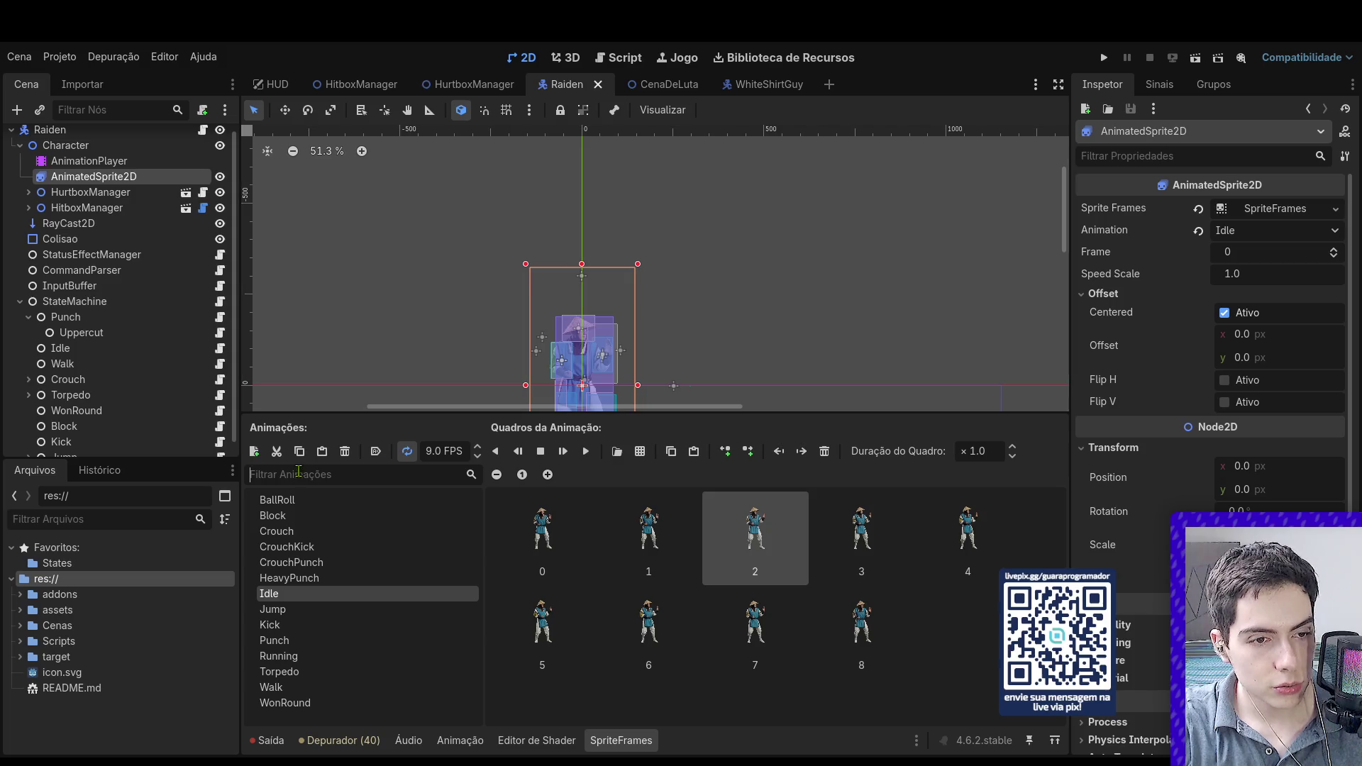
# Step: Add a new sprite animation named Sweep running at 9 FPS
pyautogui.click(257, 453)
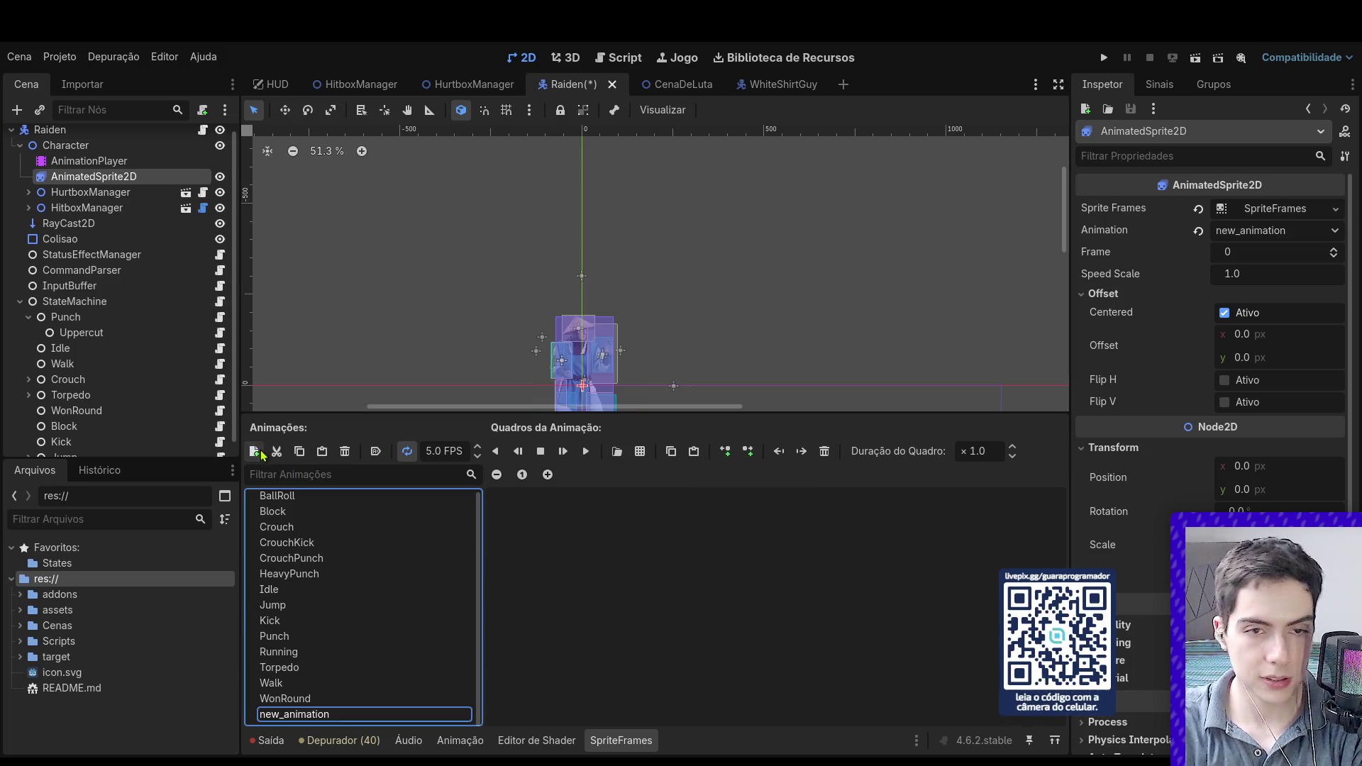
pyautogui.press('Return')
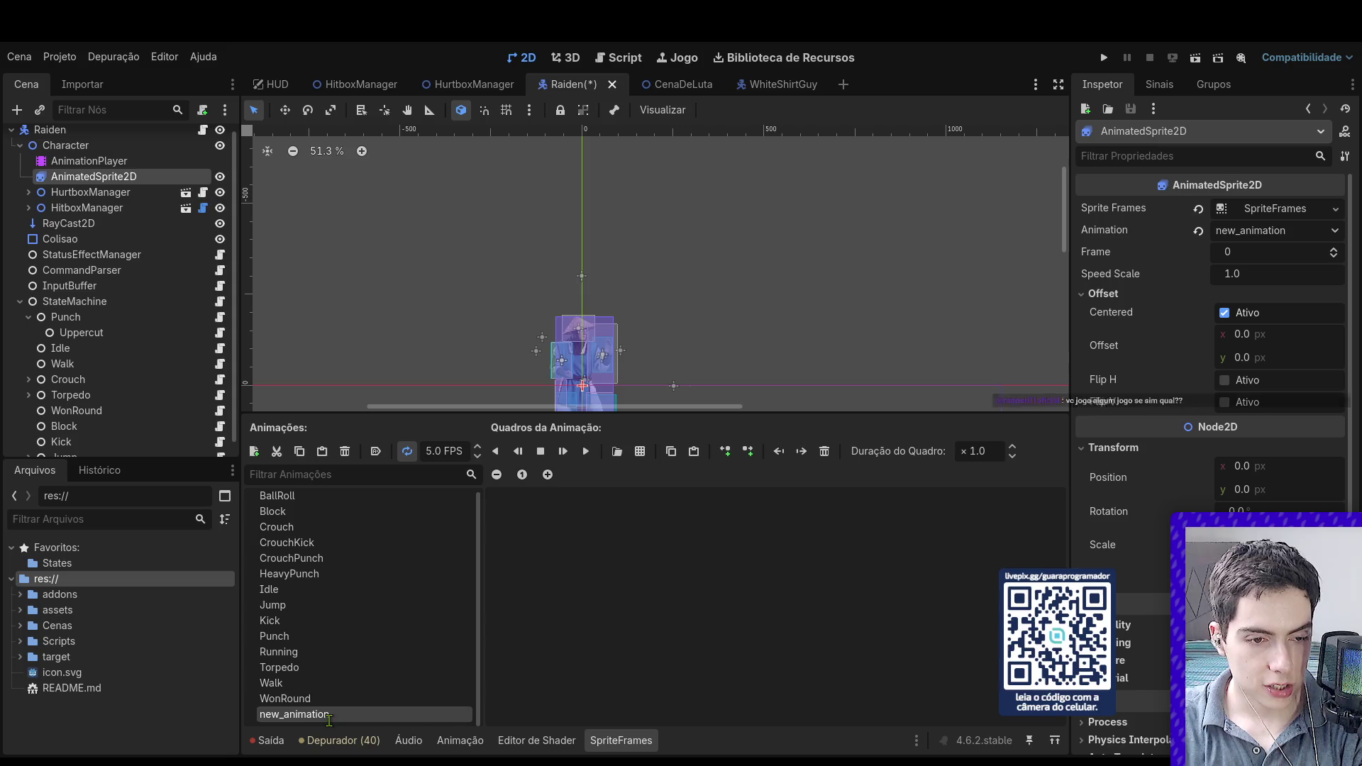
pyautogui.write('Sweep')
pyautogui.press('Return')
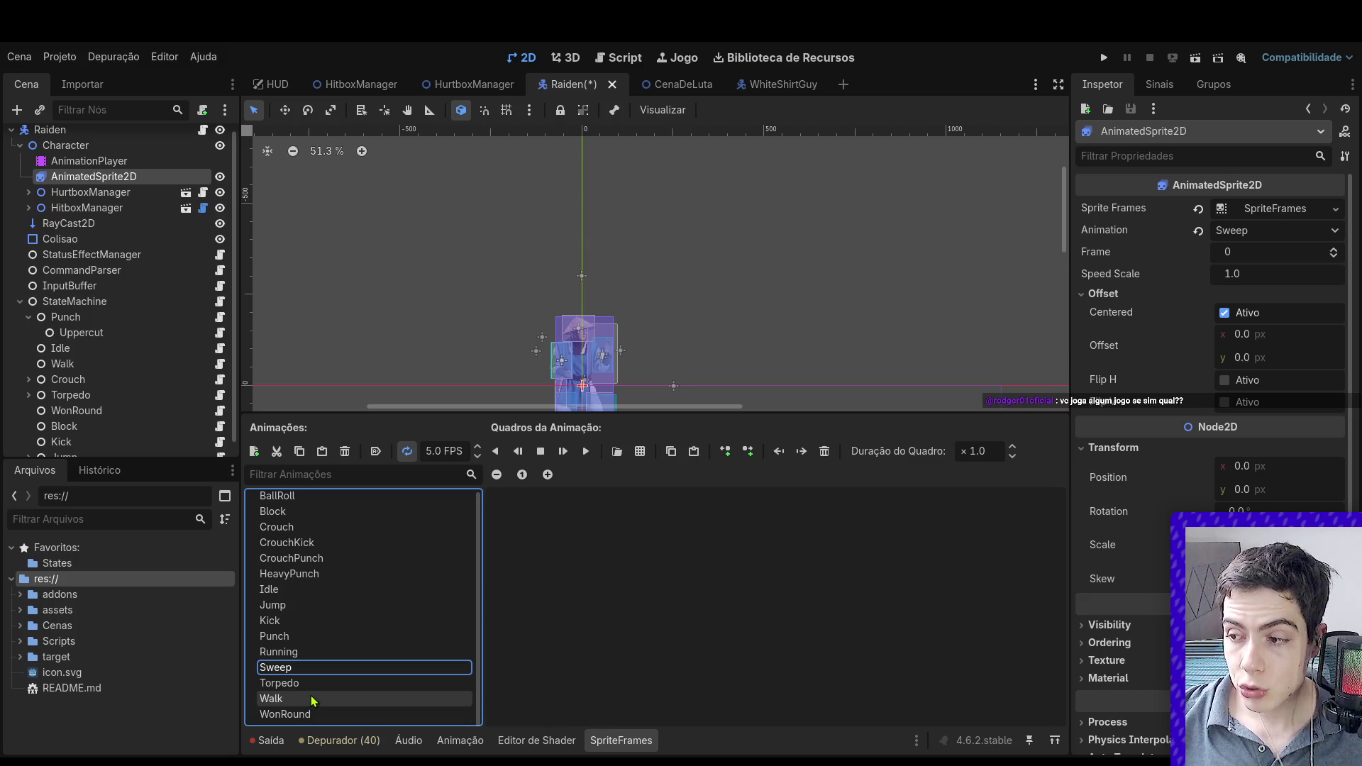
pyautogui.doubleClick(290, 667)
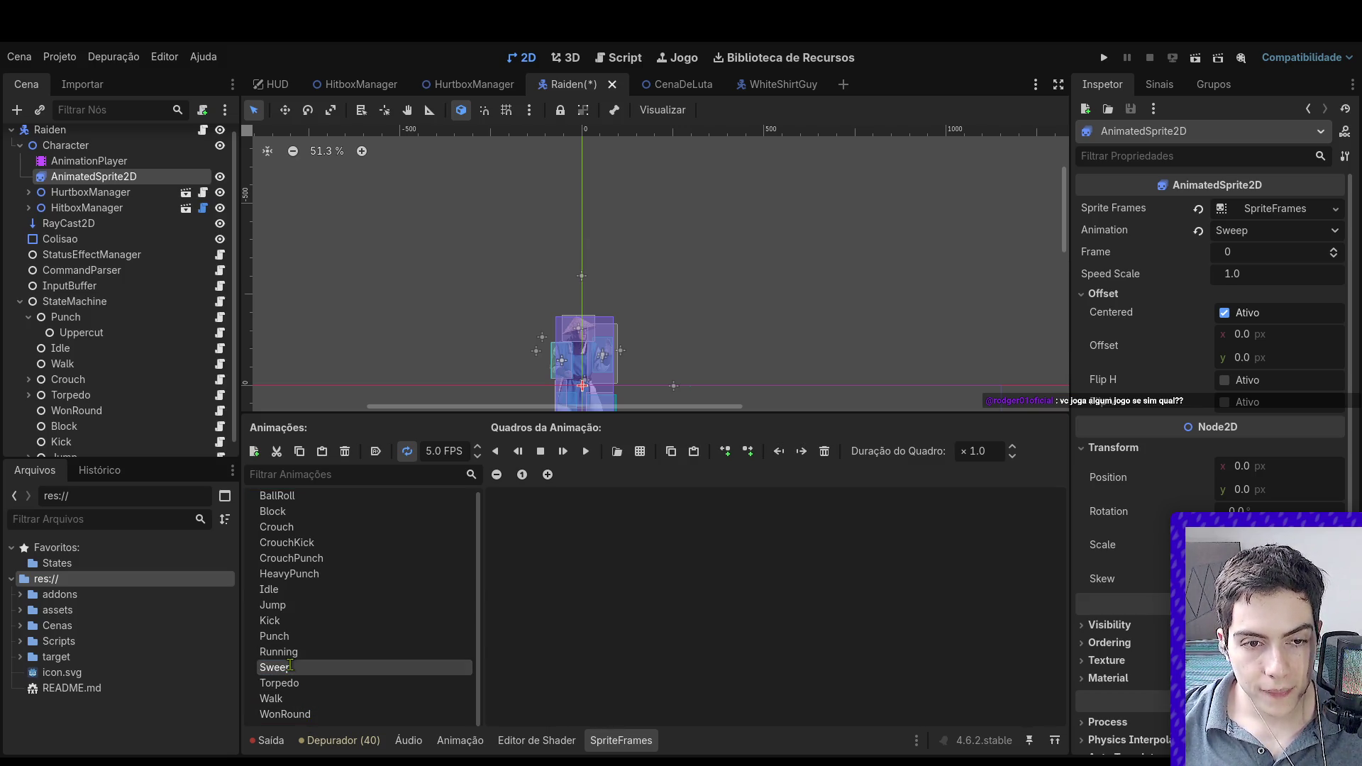
pyautogui.click(422, 453)
pyautogui.write('9')
pyautogui.press('Return')
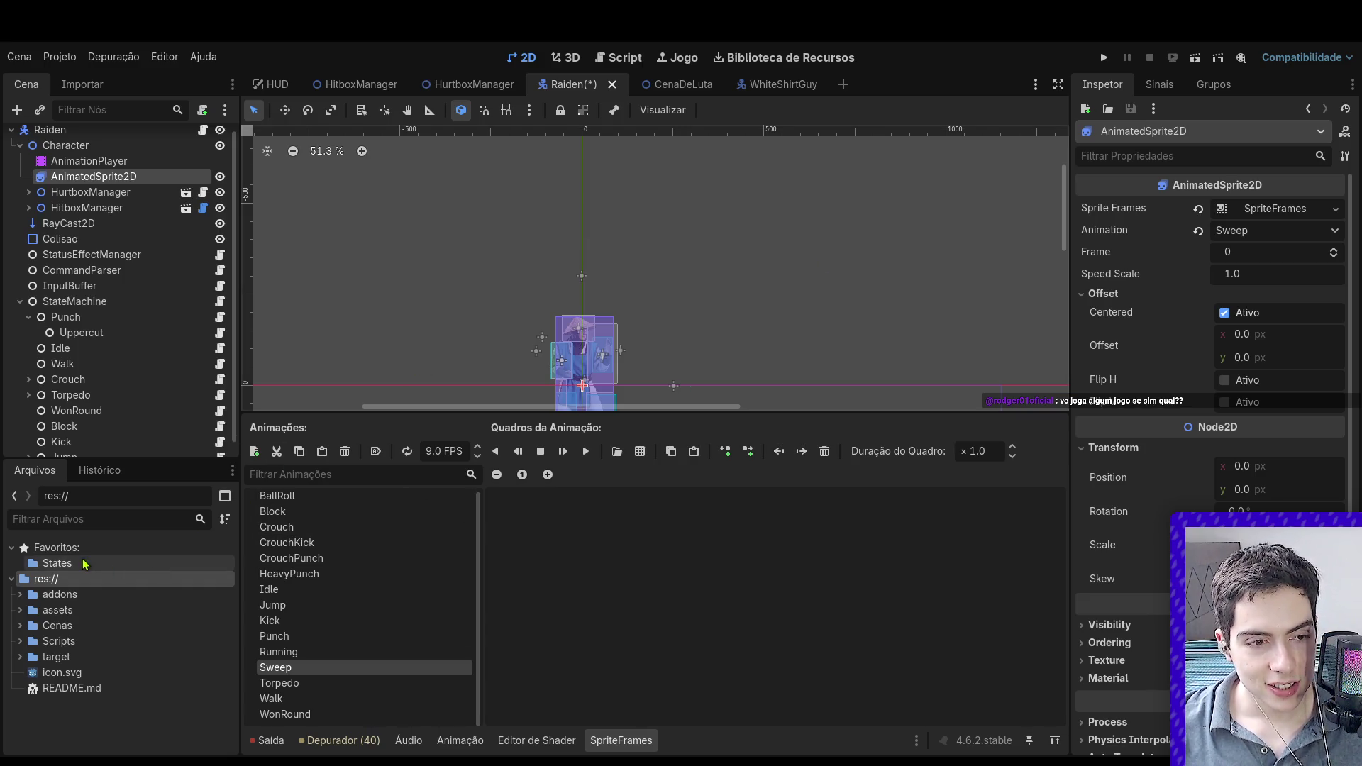
# Step: Expand res://assets down to the character sprite images
pyautogui.click(22, 610)
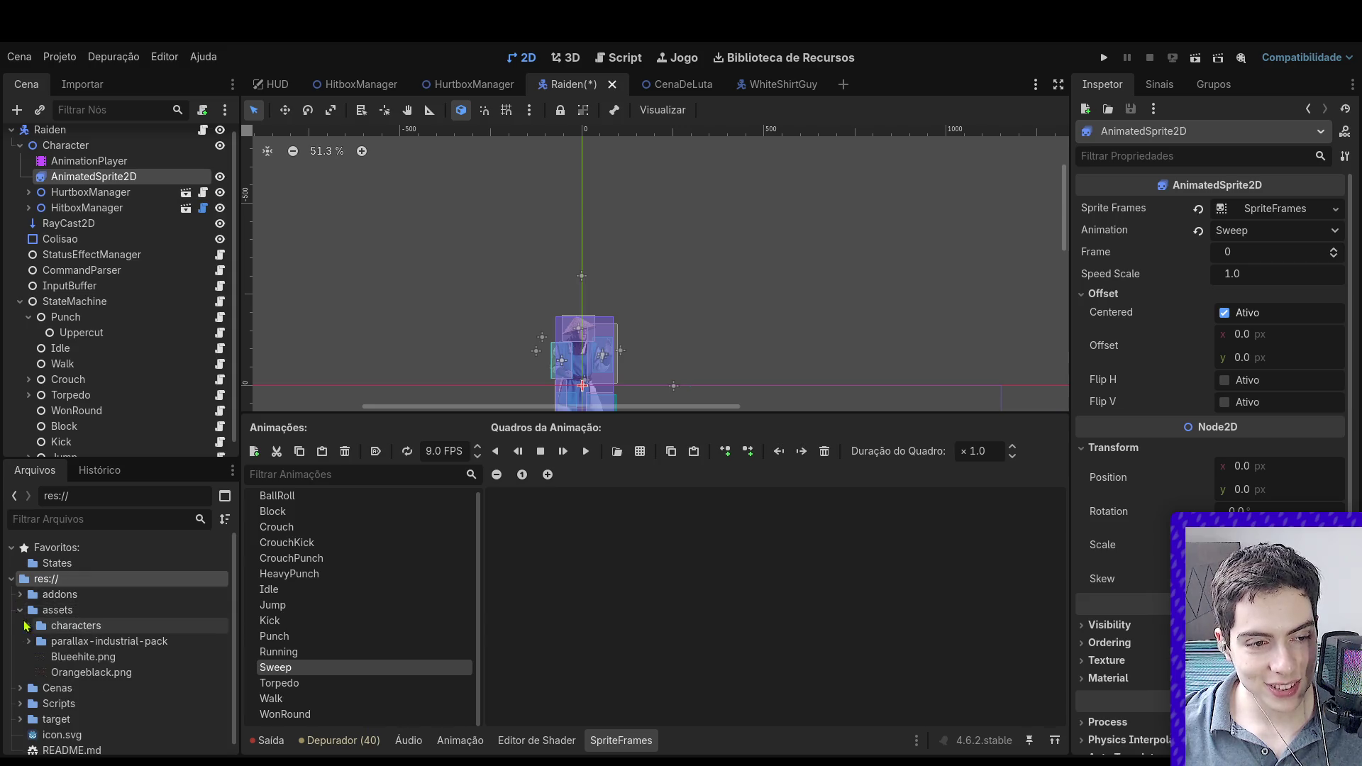
pyautogui.click(29, 642)
pyautogui.click(29, 641)
pyautogui.click(28, 626)
pyautogui.click(29, 625)
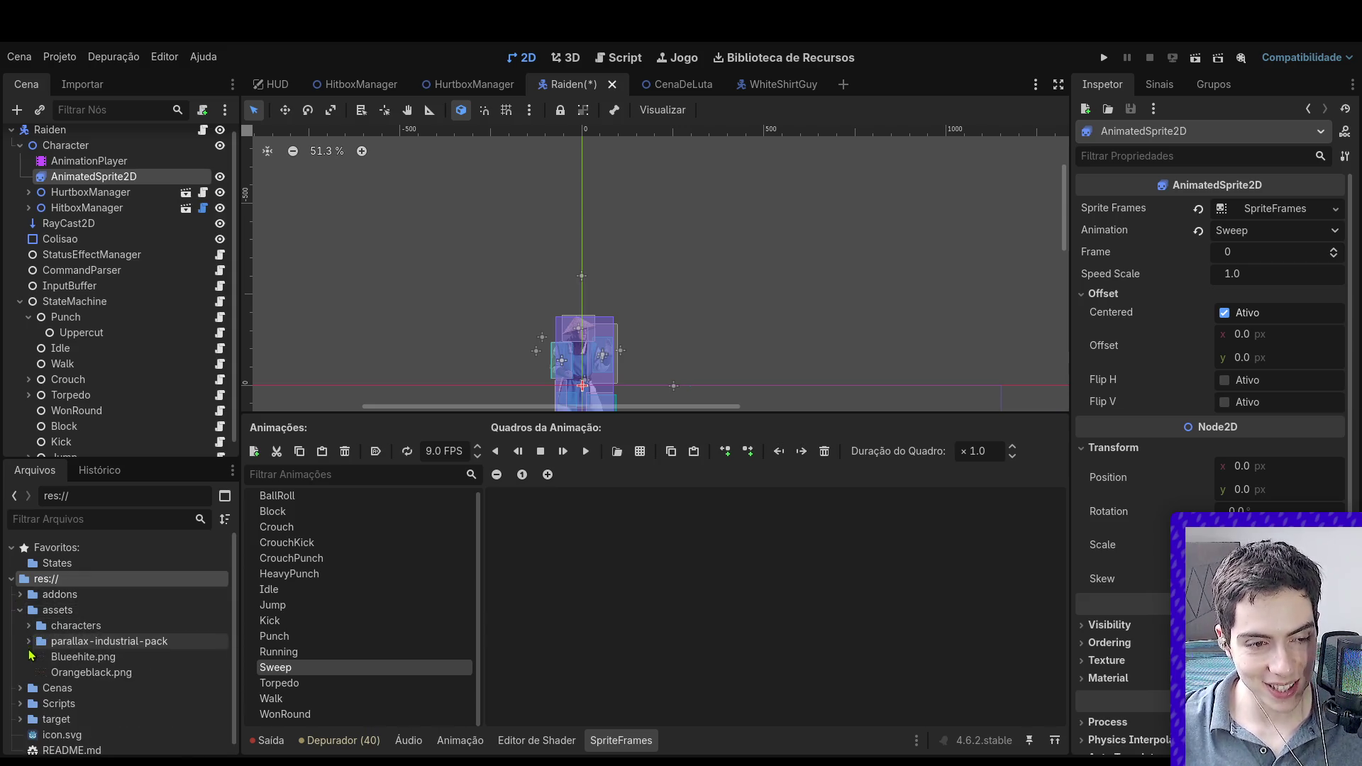
pyautogui.click(29, 625)
pyautogui.scroll(-5, 151, 675)
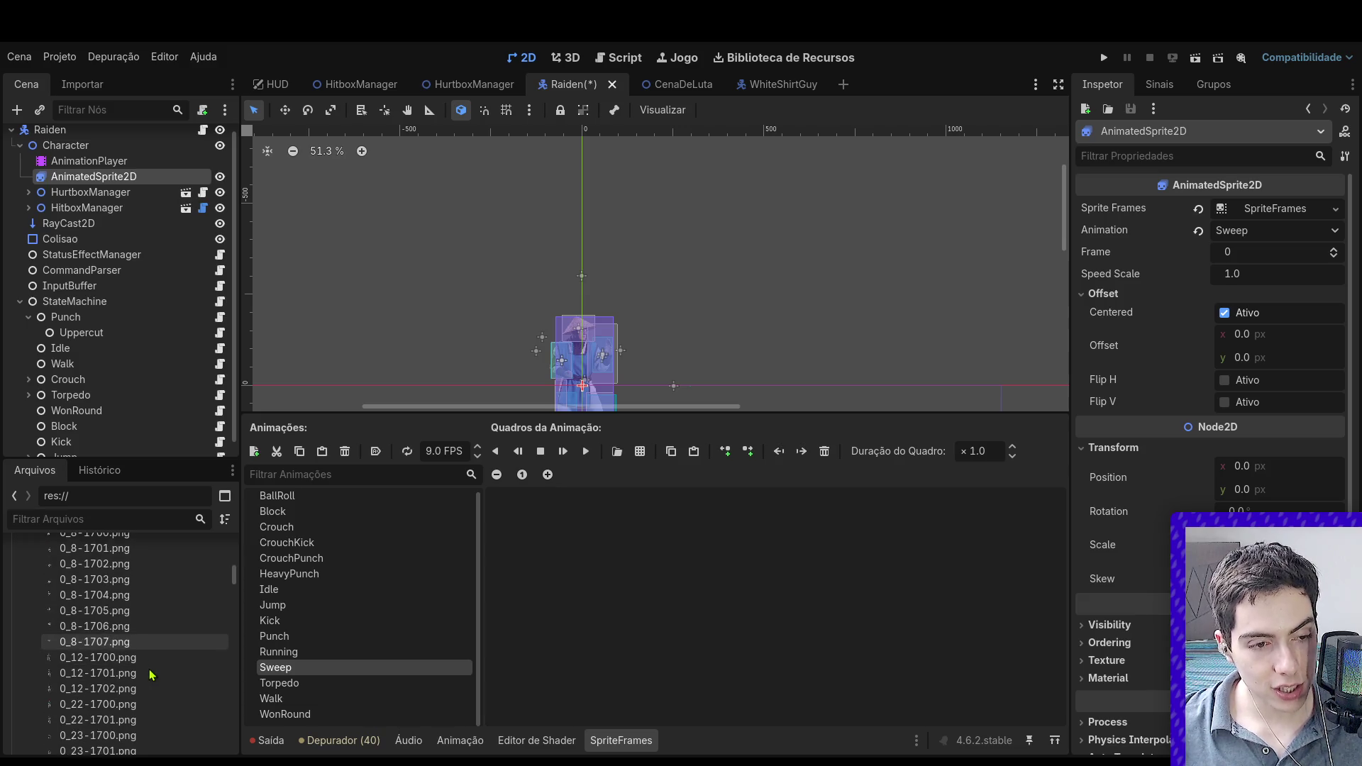
pyautogui.scroll(-10, 151, 674)
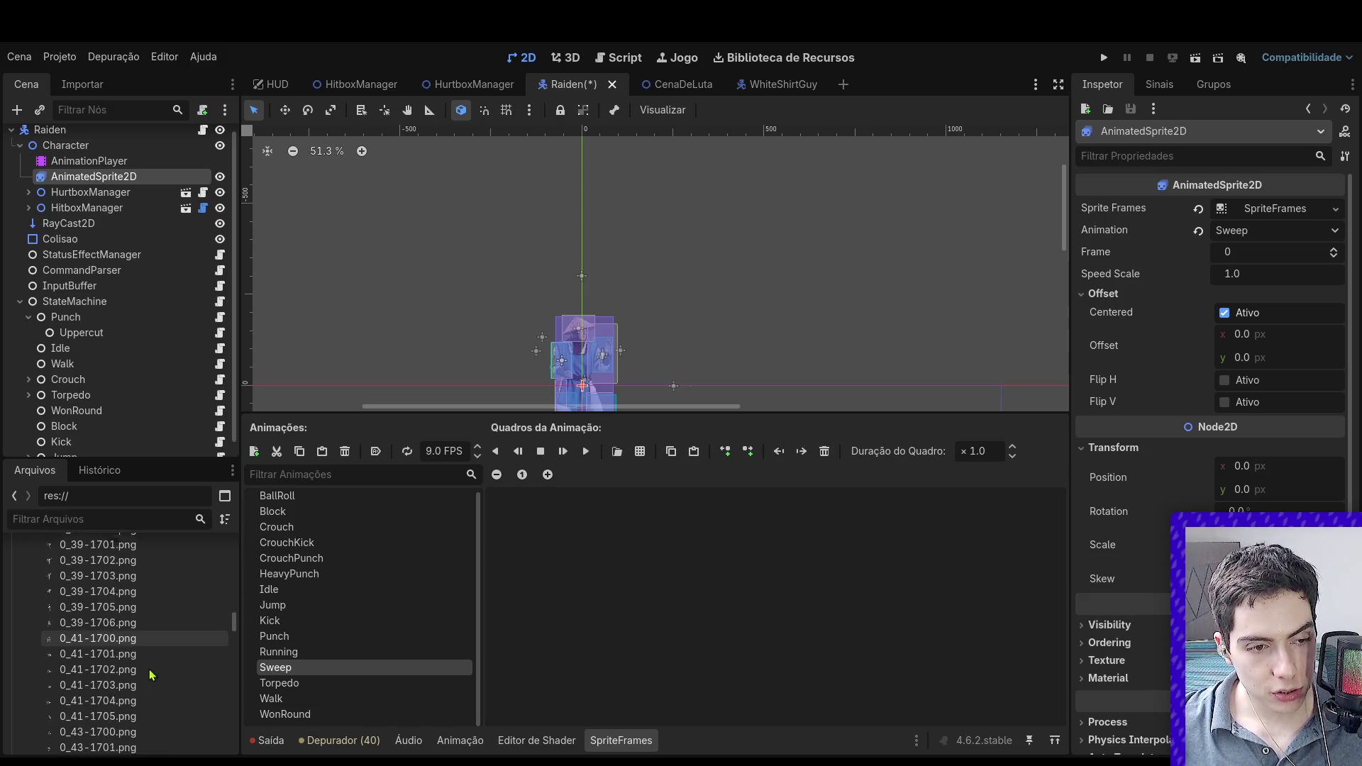
pyautogui.scroll(-1, 151, 675)
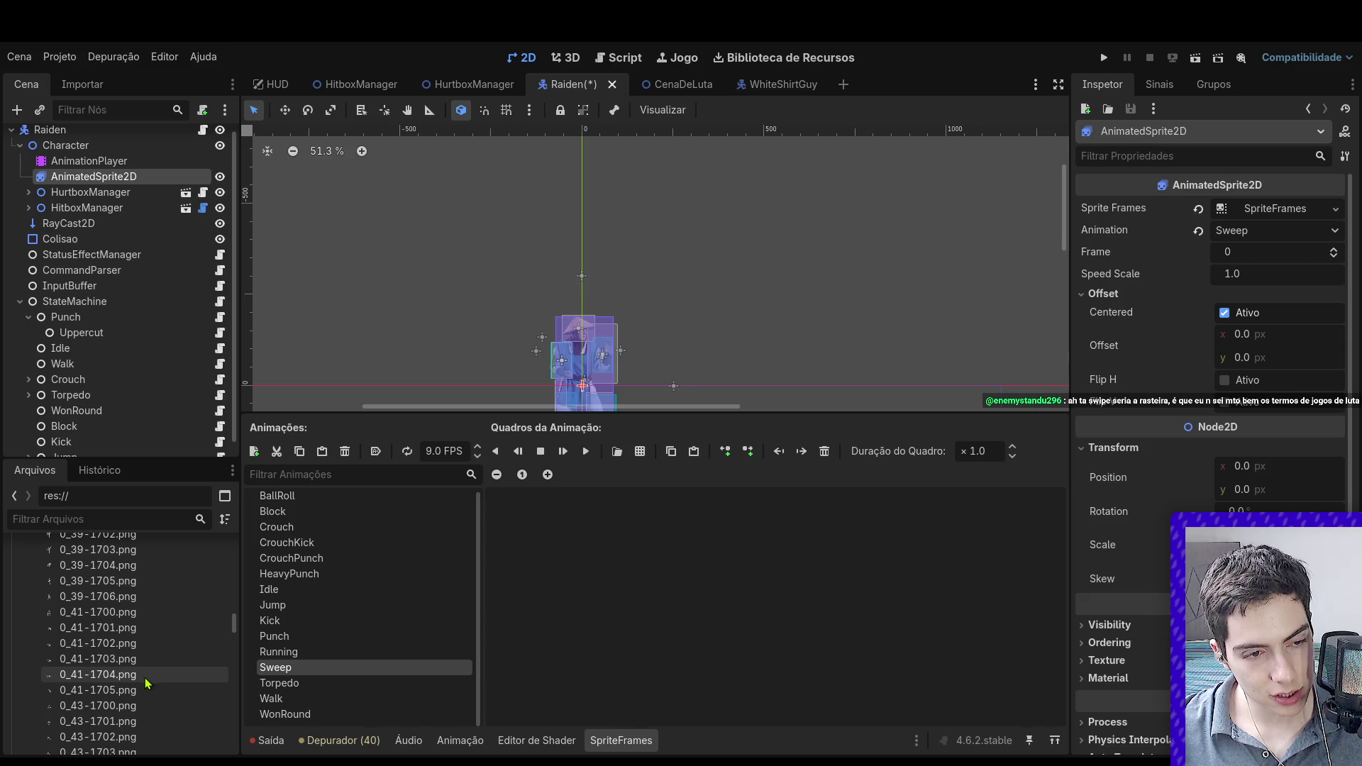
# Step: Drag 0_41-1700.png through 0_41-1705.png into the Sweep animation as six frames
pyautogui.click(131, 621)
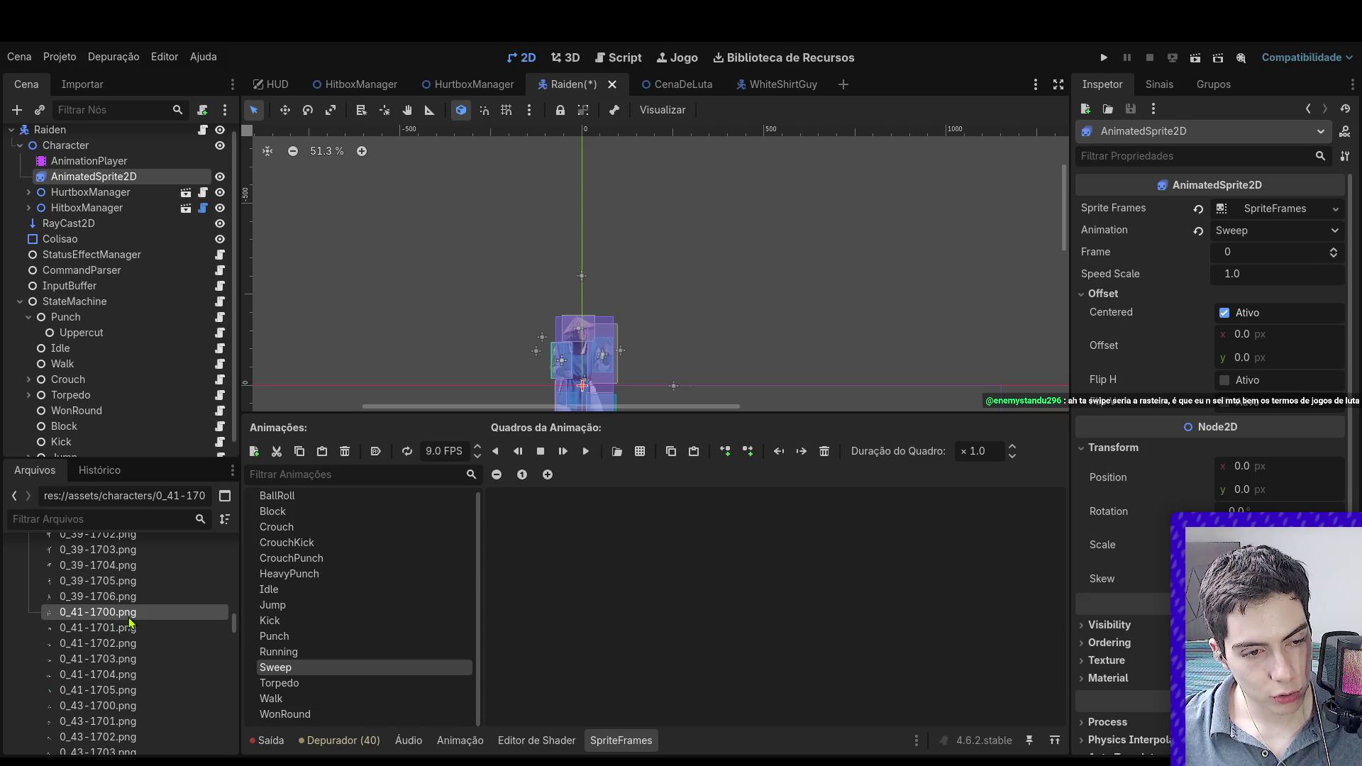
pyautogui.keyDown('shift'); pyautogui.click(145, 696); pyautogui.keyUp('shift')
pyautogui.moveTo(138, 694); pyautogui.dragTo(648, 599)
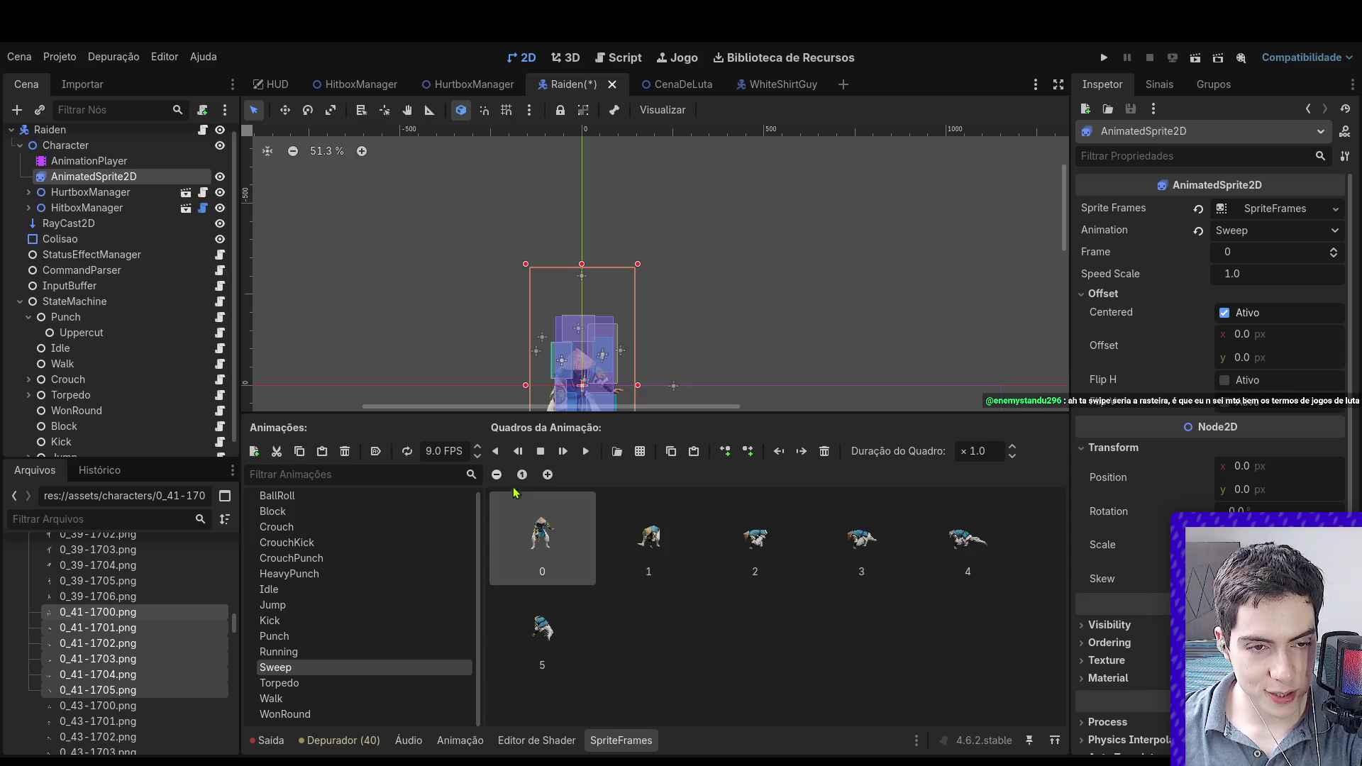
# Step: Append copies of frames 1 and 0 to the Sweep animation and replay all eight frames
pyautogui.click(585, 451)
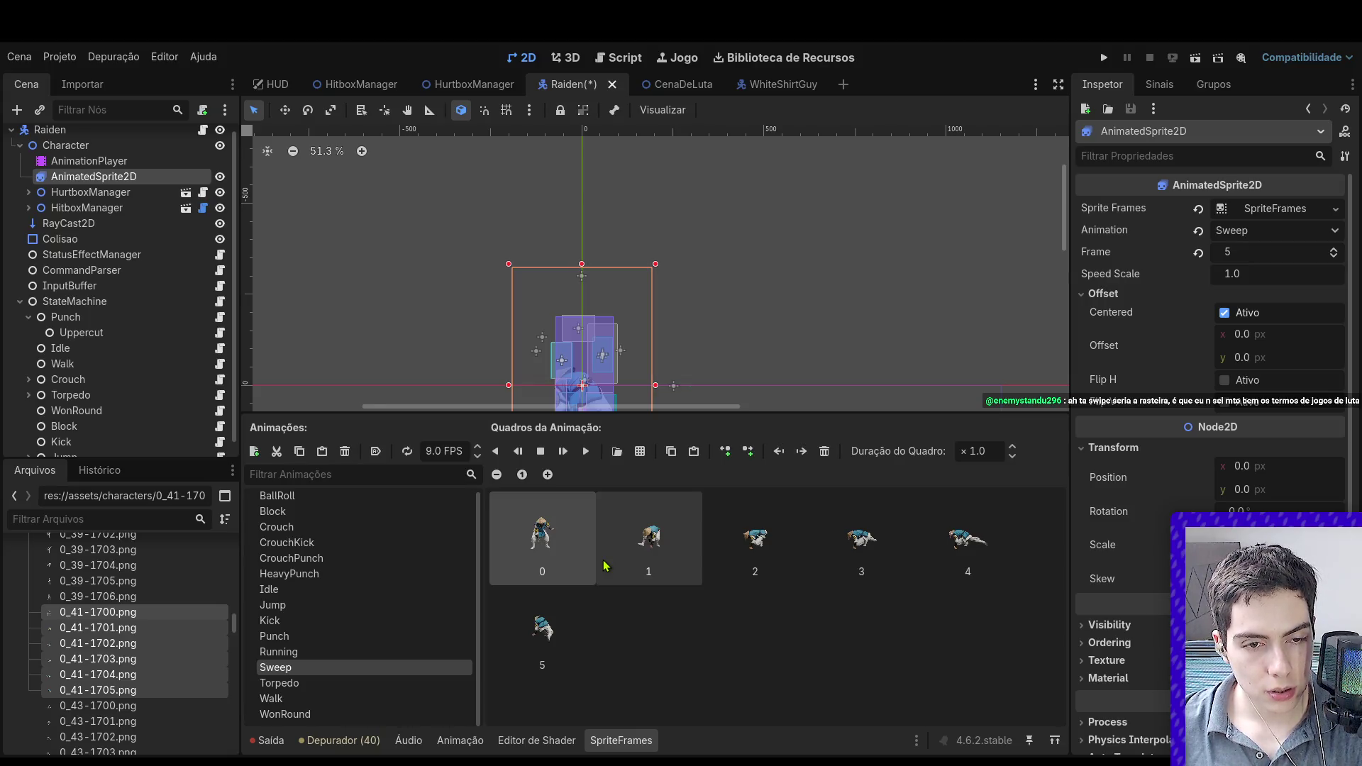
pyautogui.click(628, 546)
pyautogui.click(671, 451)
pyautogui.click(694, 451)
pyautogui.click(560, 536)
pyautogui.click(671, 451)
pyautogui.click(694, 451)
pyautogui.scroll(-2, 599, 383)
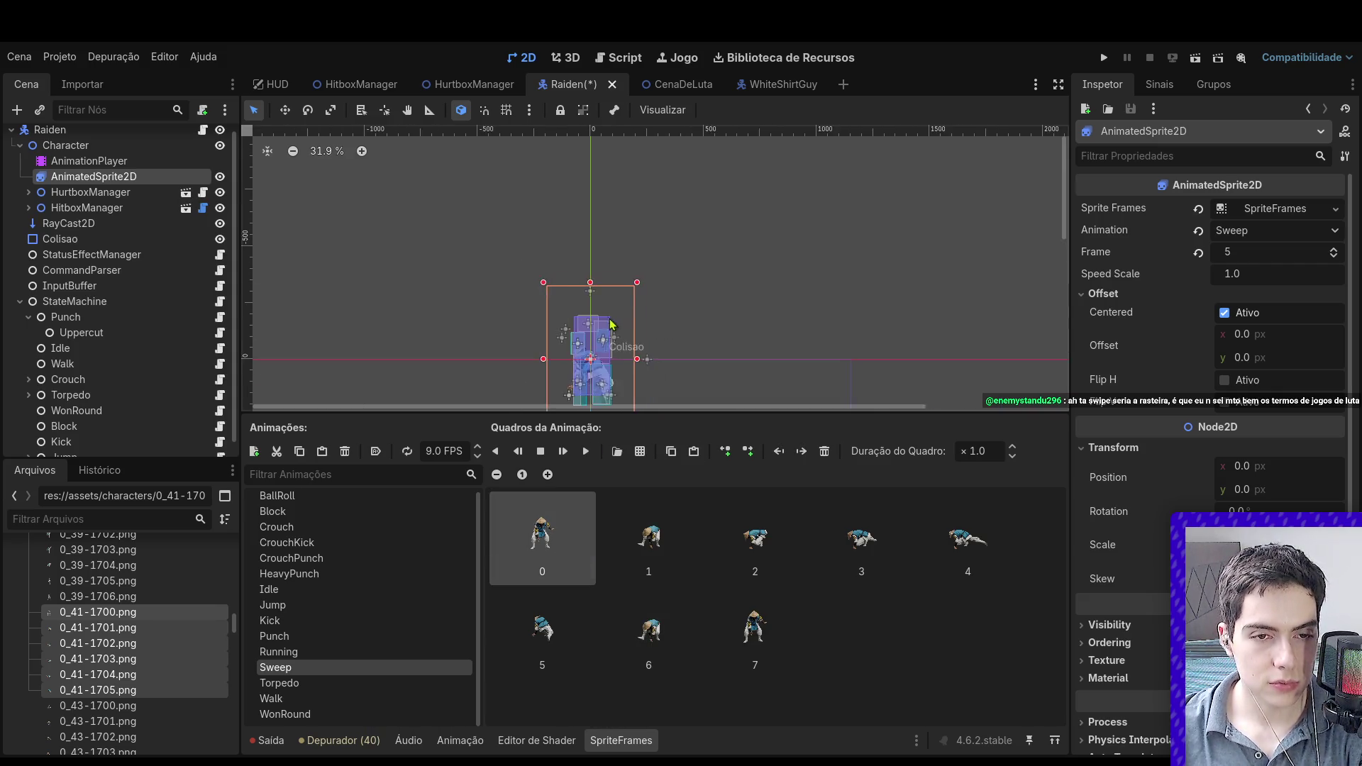
pyautogui.scroll(3, 600, 383)
pyautogui.click(586, 452)
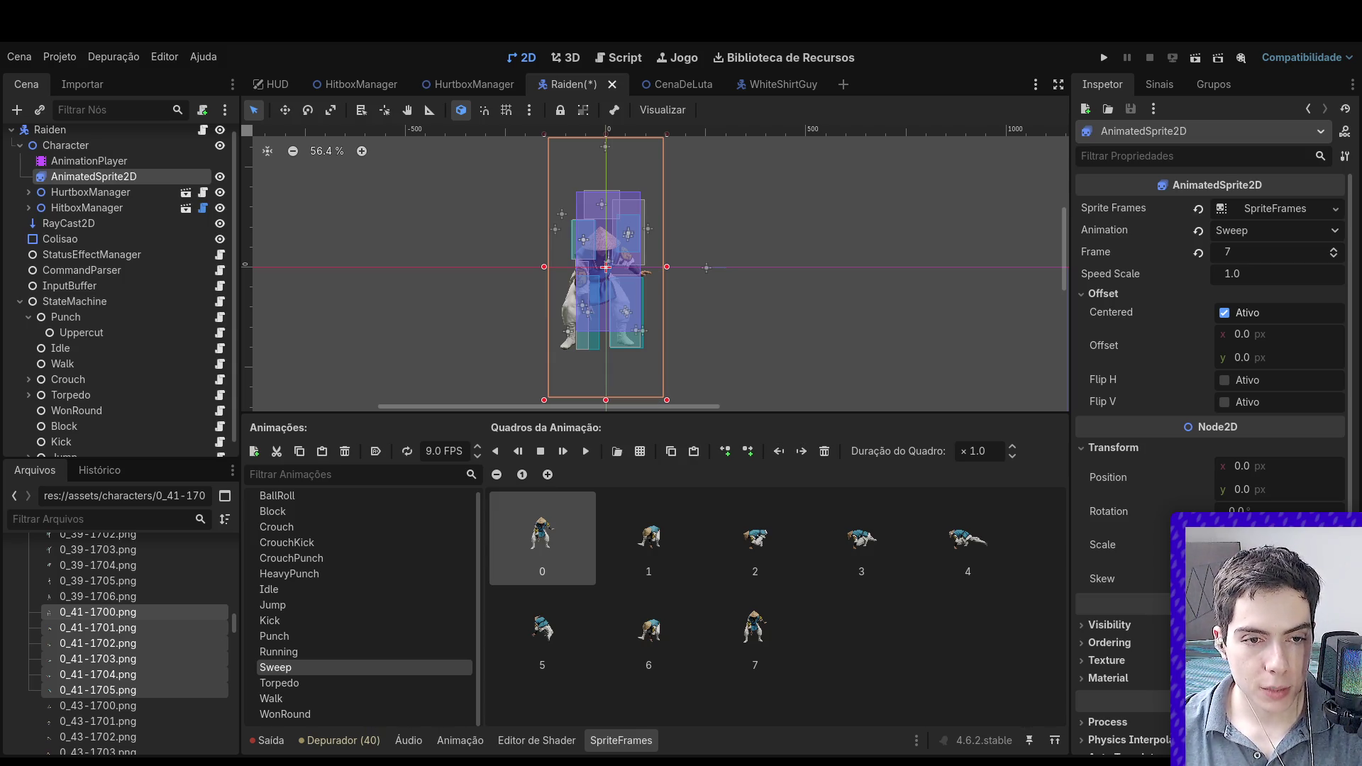
# Step: Hide the SpriteFrames editor and bring up the AnimationPlayer timeline in the Raiden scene
pyautogui.click(617, 740)
pyautogui.scroll(-9, 617, 359)
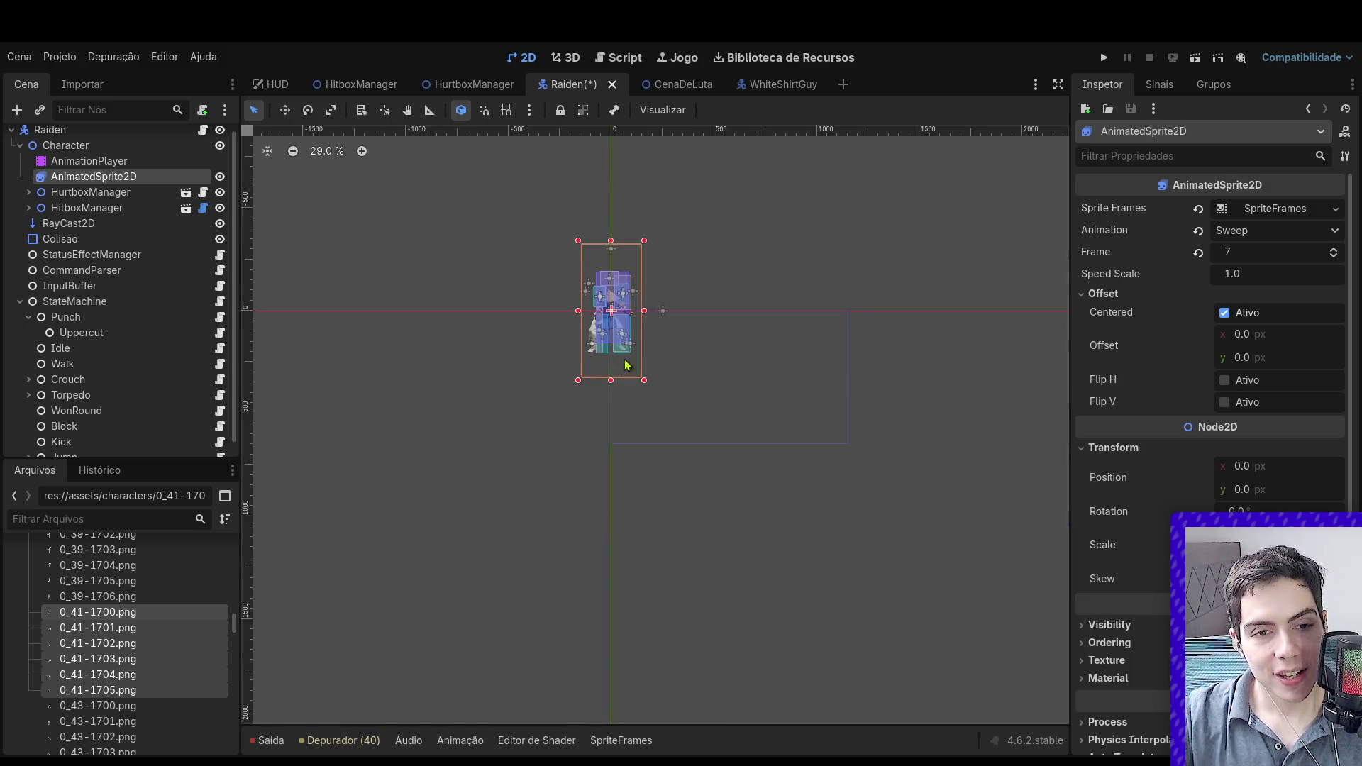
pyautogui.scroll(8, 609, 258)
pyautogui.scroll(8, 550, 360)
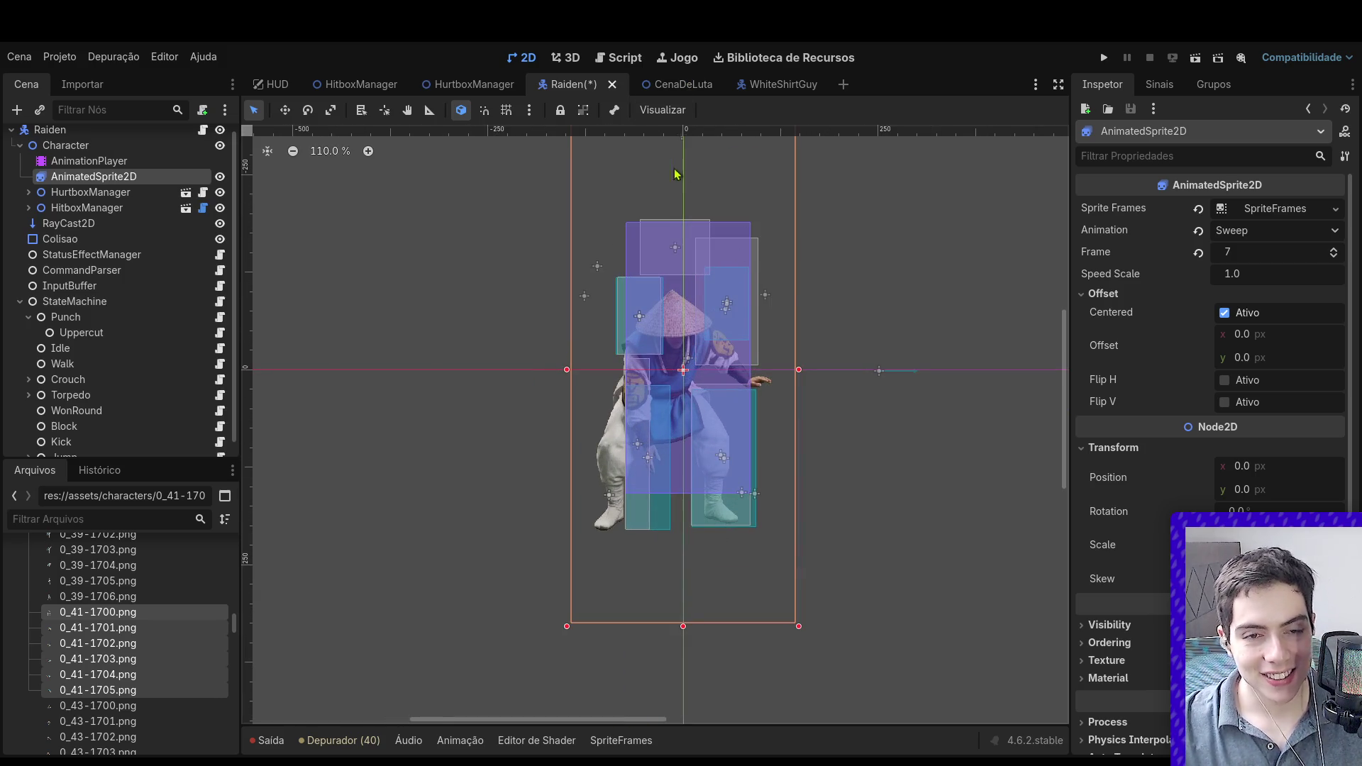
pyautogui.click(878, 180)
pyautogui.click(681, 84)
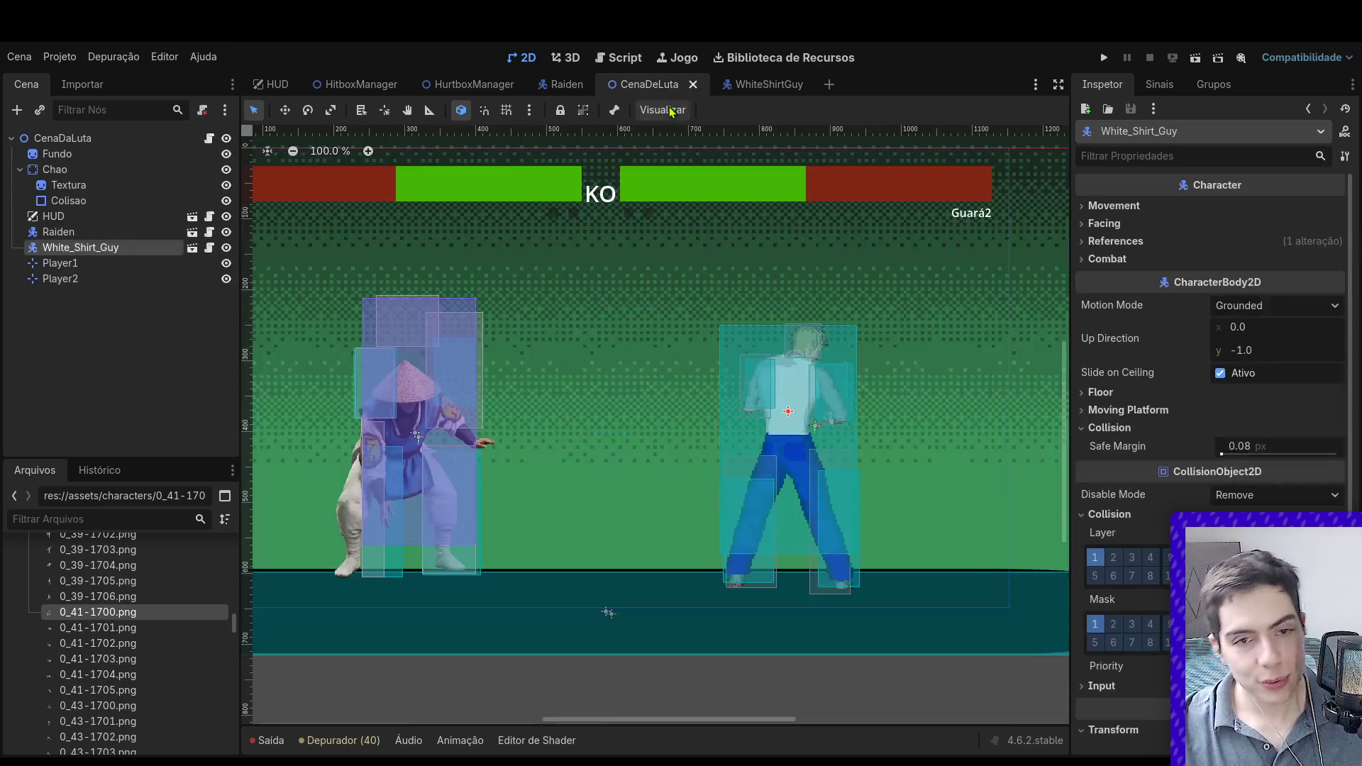
pyautogui.scroll(-3, 559, 252)
pyautogui.scroll(9, 560, 251)
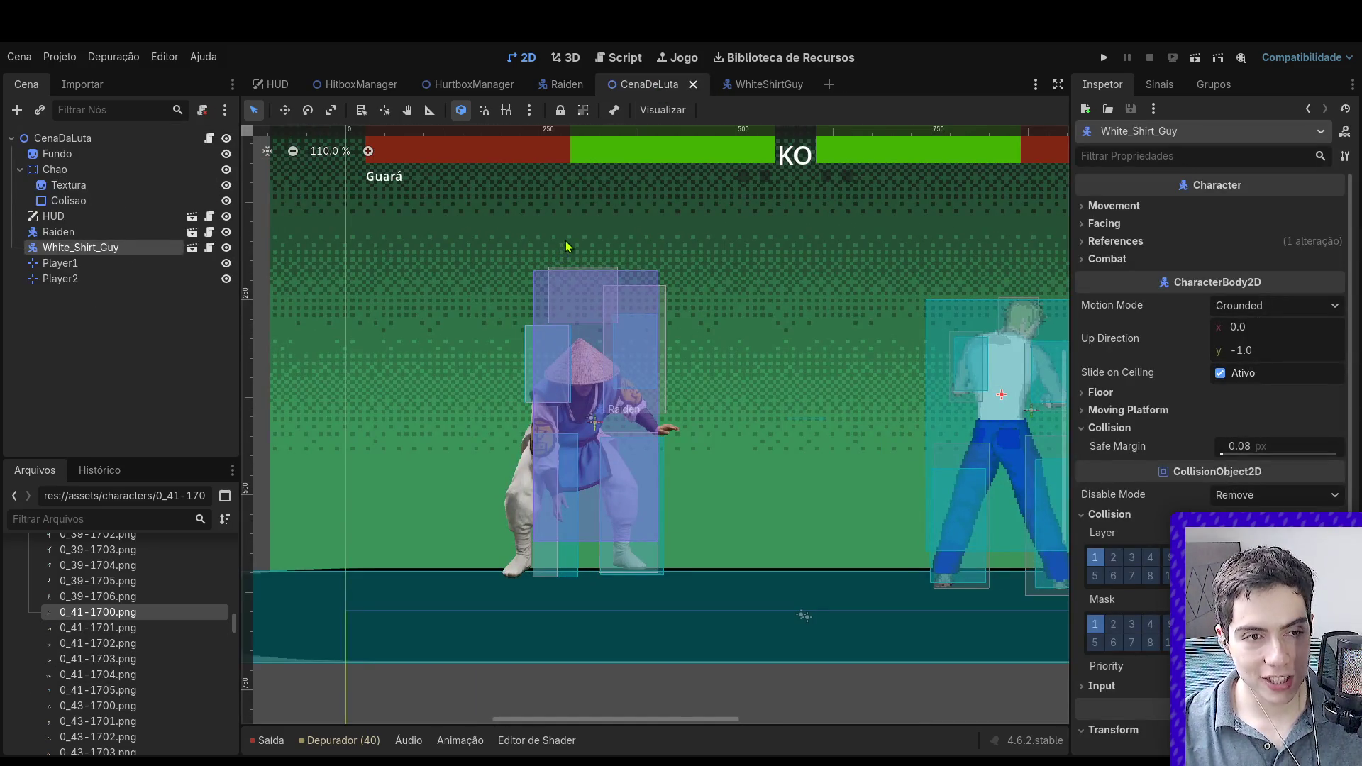
pyautogui.click(567, 84)
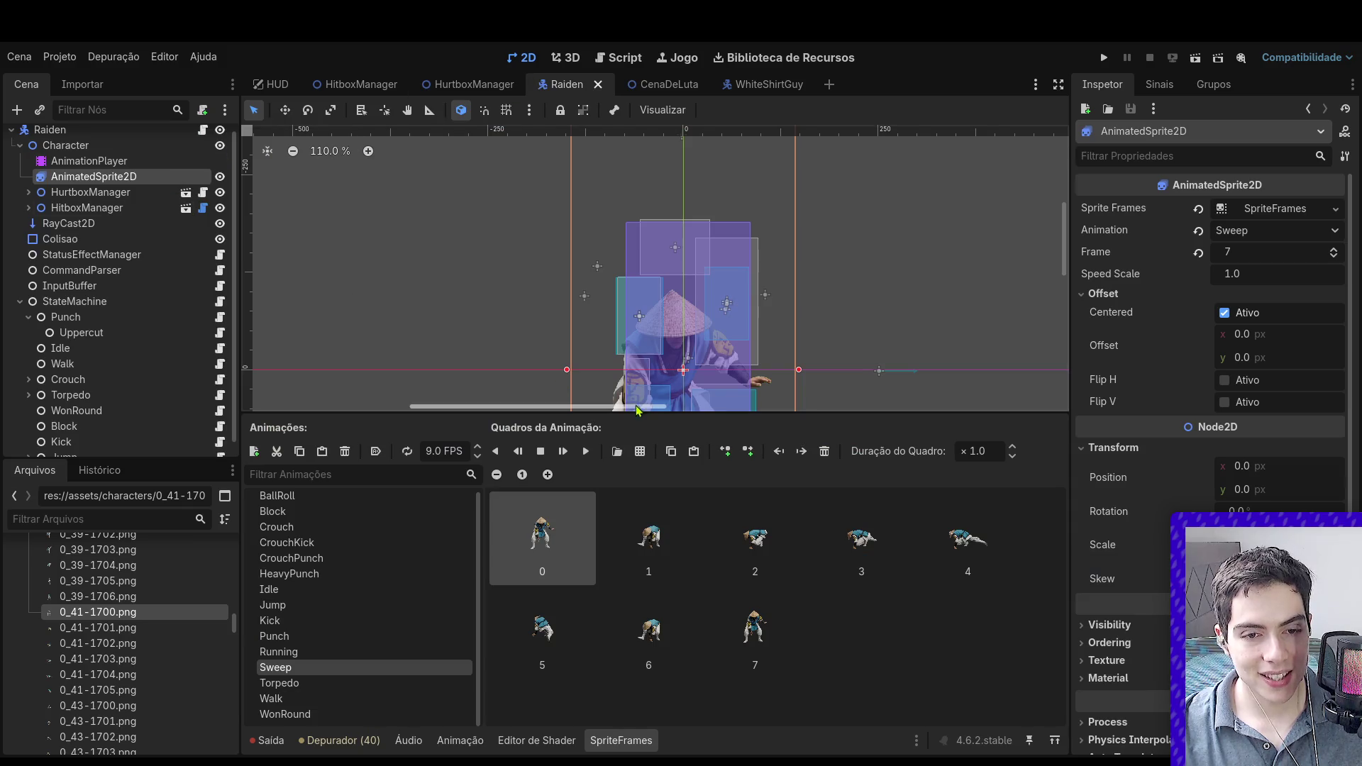
pyautogui.click(68, 162)
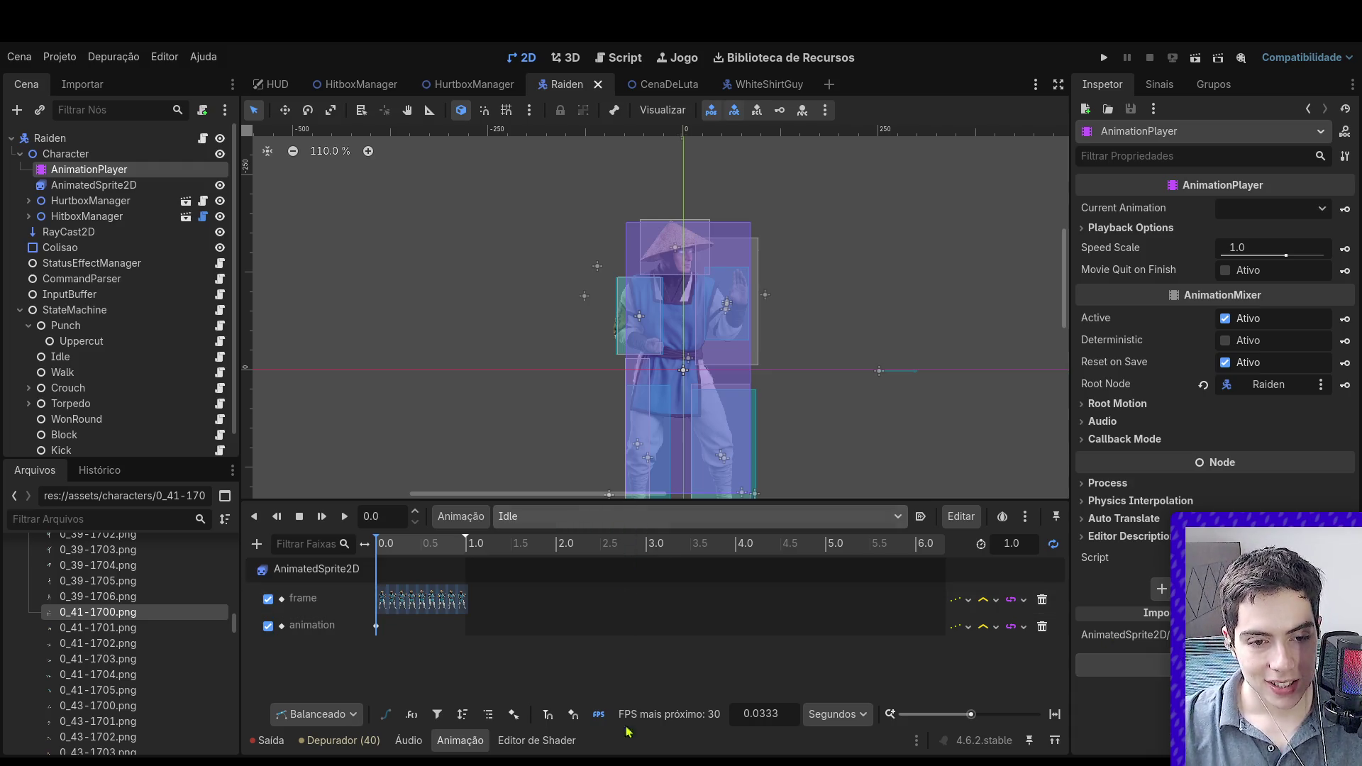
# Step: Switch the animation timeline to Sweep and play its preview from the start
pyautogui.click(496, 516)
pyautogui.click(488, 602)
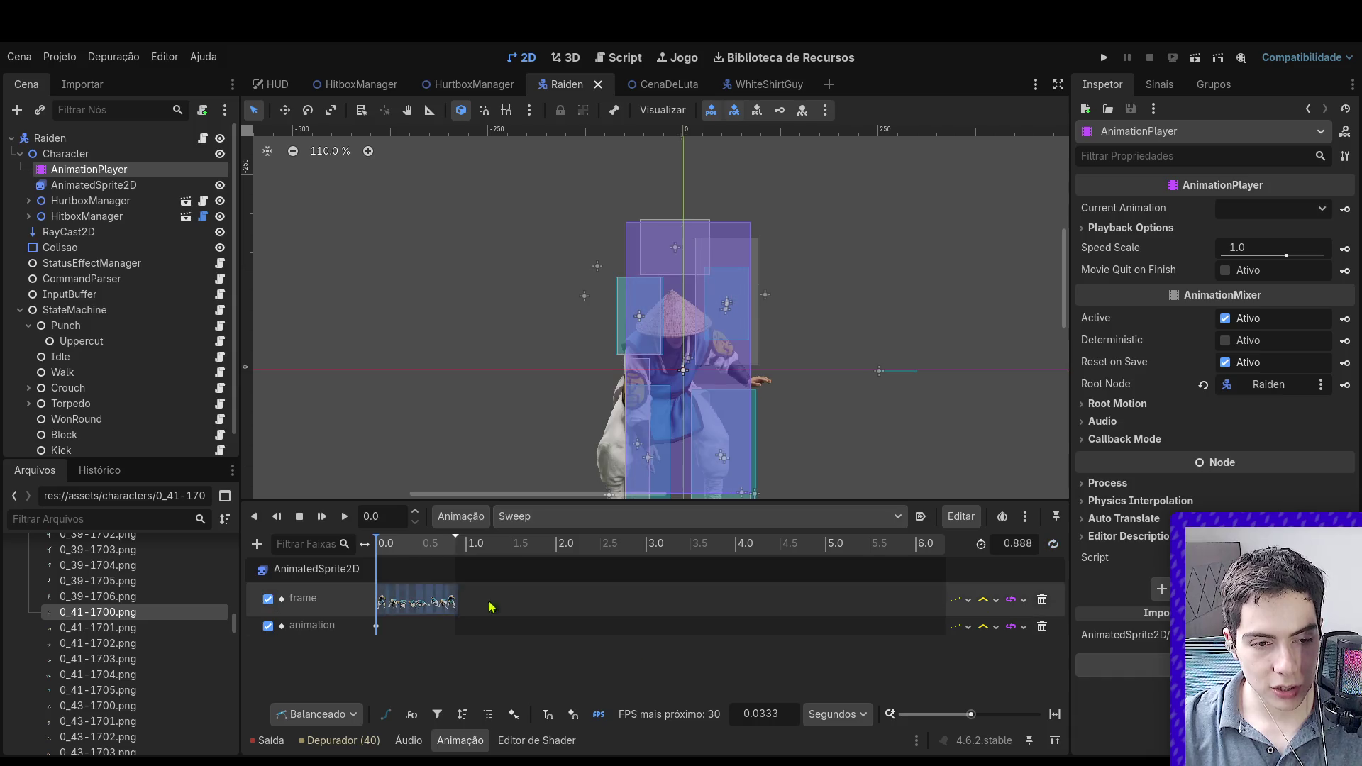
pyautogui.click(389, 546)
pyautogui.press('d')
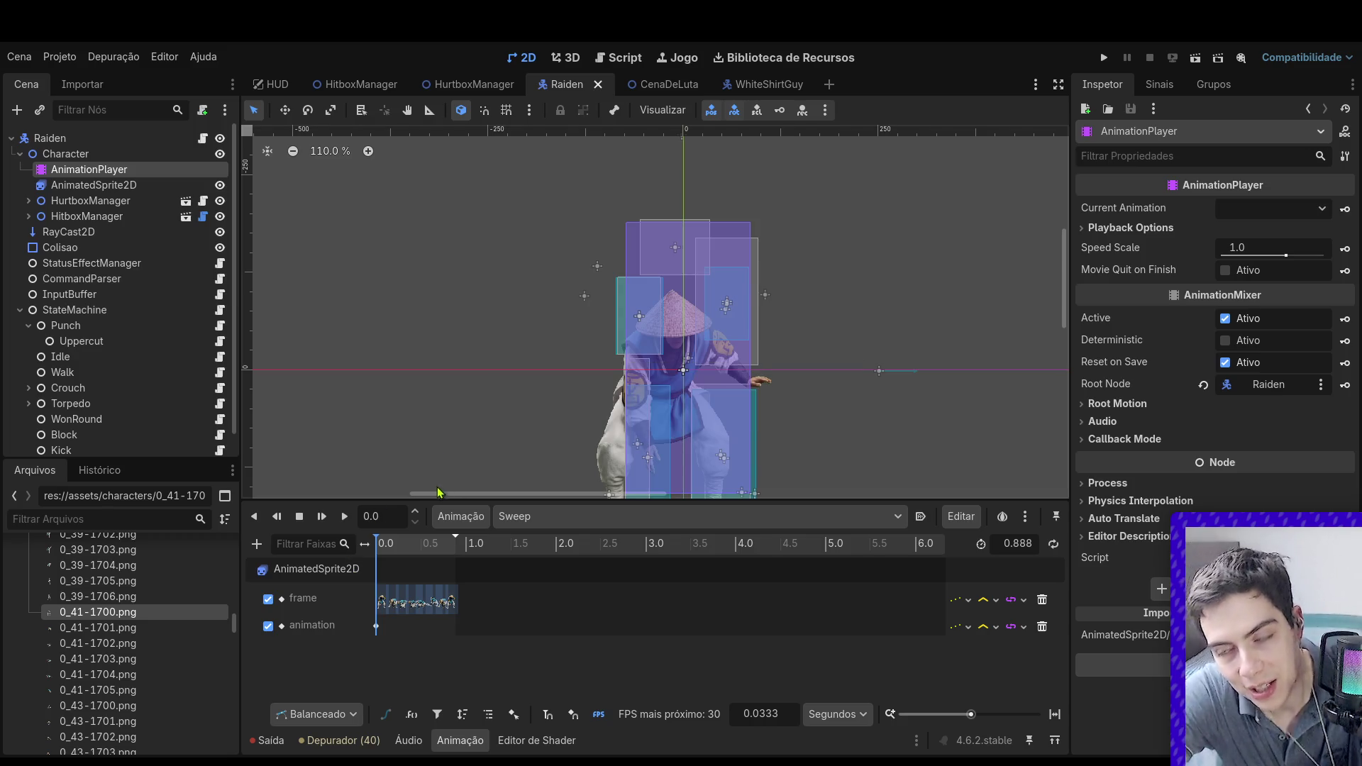
pyautogui.scroll(-5, 579, 447)
pyautogui.scroll(5, 547, 454)
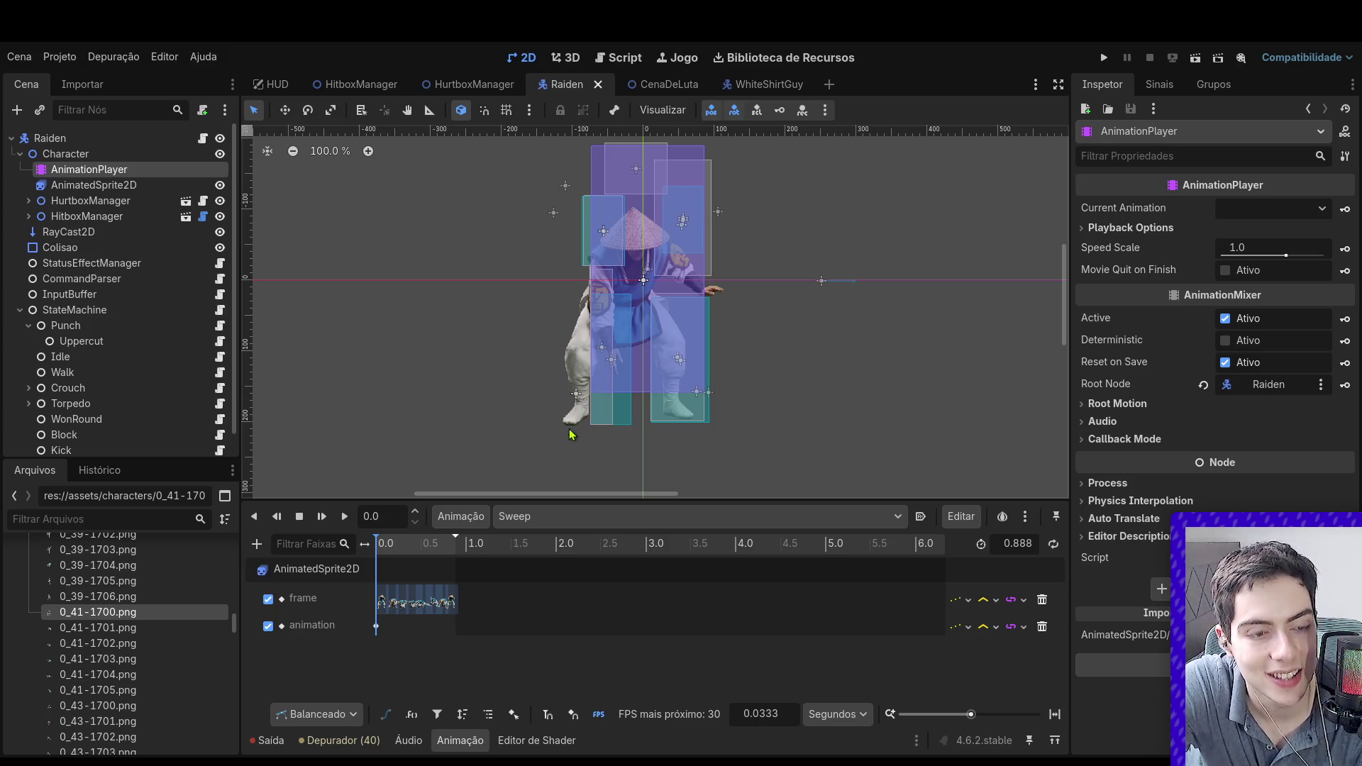
pyautogui.scroll(10, 144, 632)
pyautogui.scroll(15, 144, 633)
# Step: Collapse the assets folder in FileSystem and the Punch state's sub-states
pyautogui.click(20, 610)
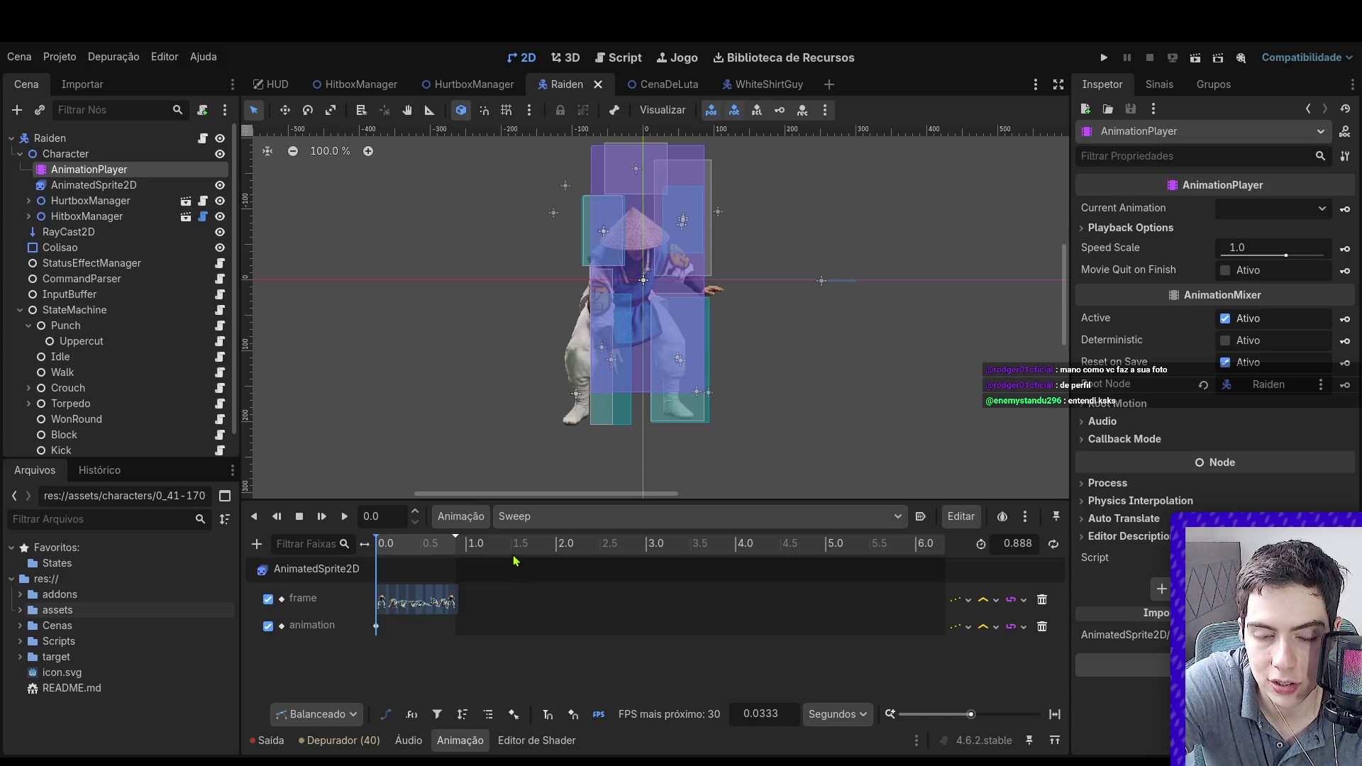
pyautogui.scroll(-2, 550, 450)
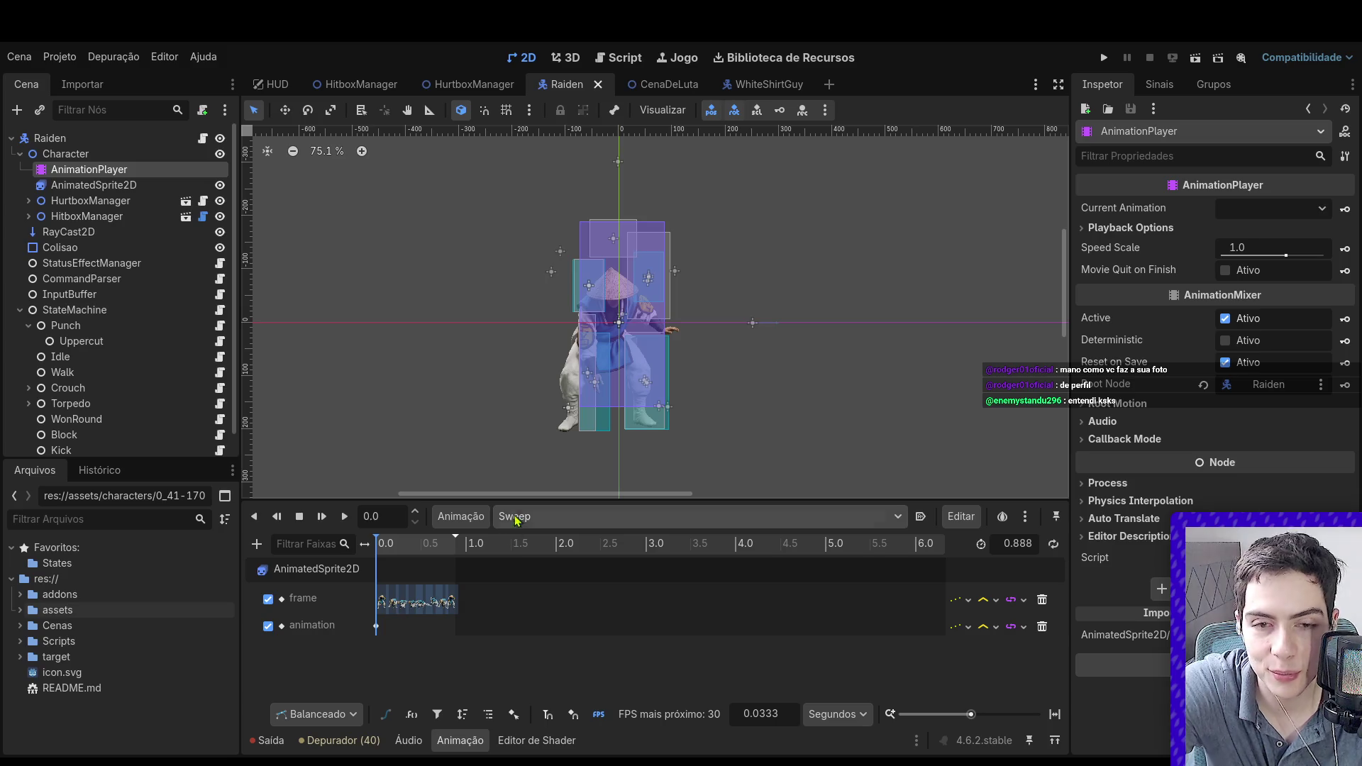
pyautogui.scroll(-1, 40, 291)
pyautogui.click(29, 301)
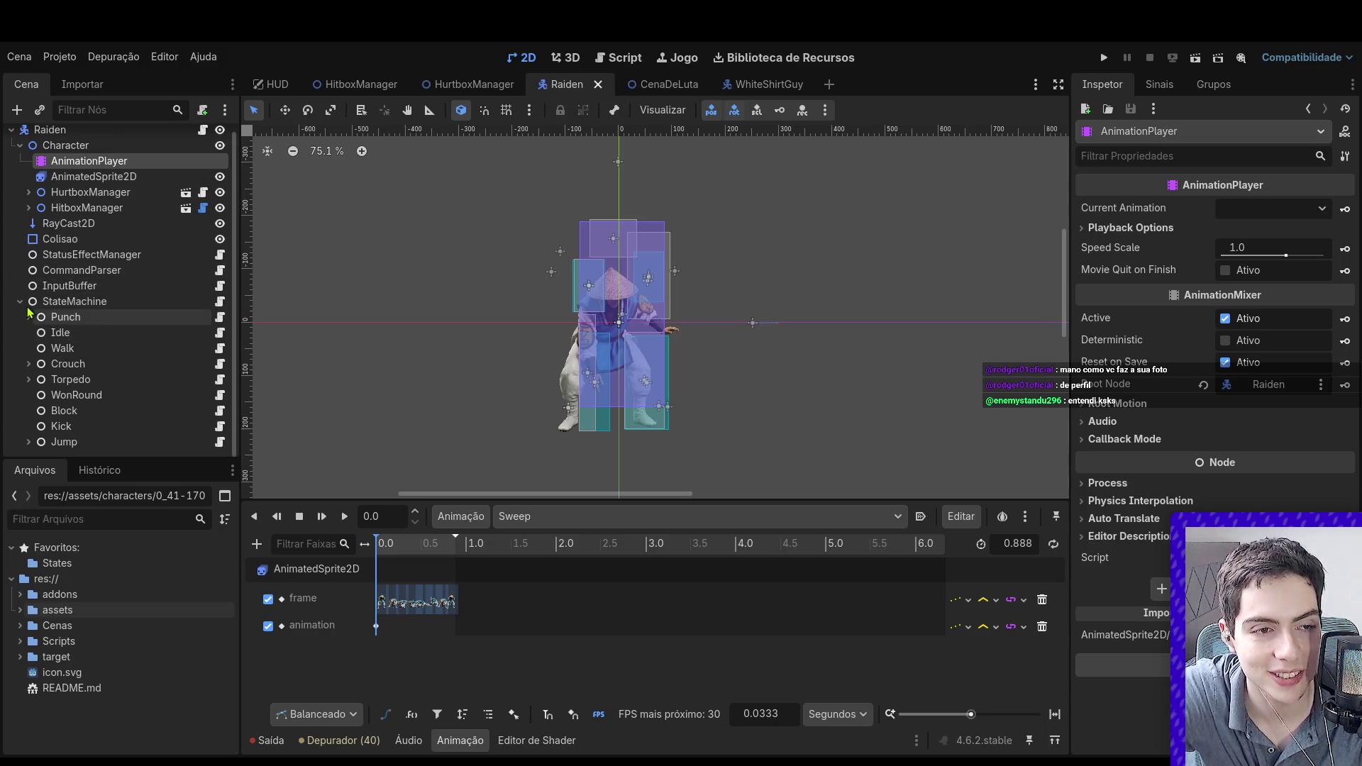
# Step: Add a new State.gd child node under StateMachine and save the scene
pyautogui.click(76, 307)
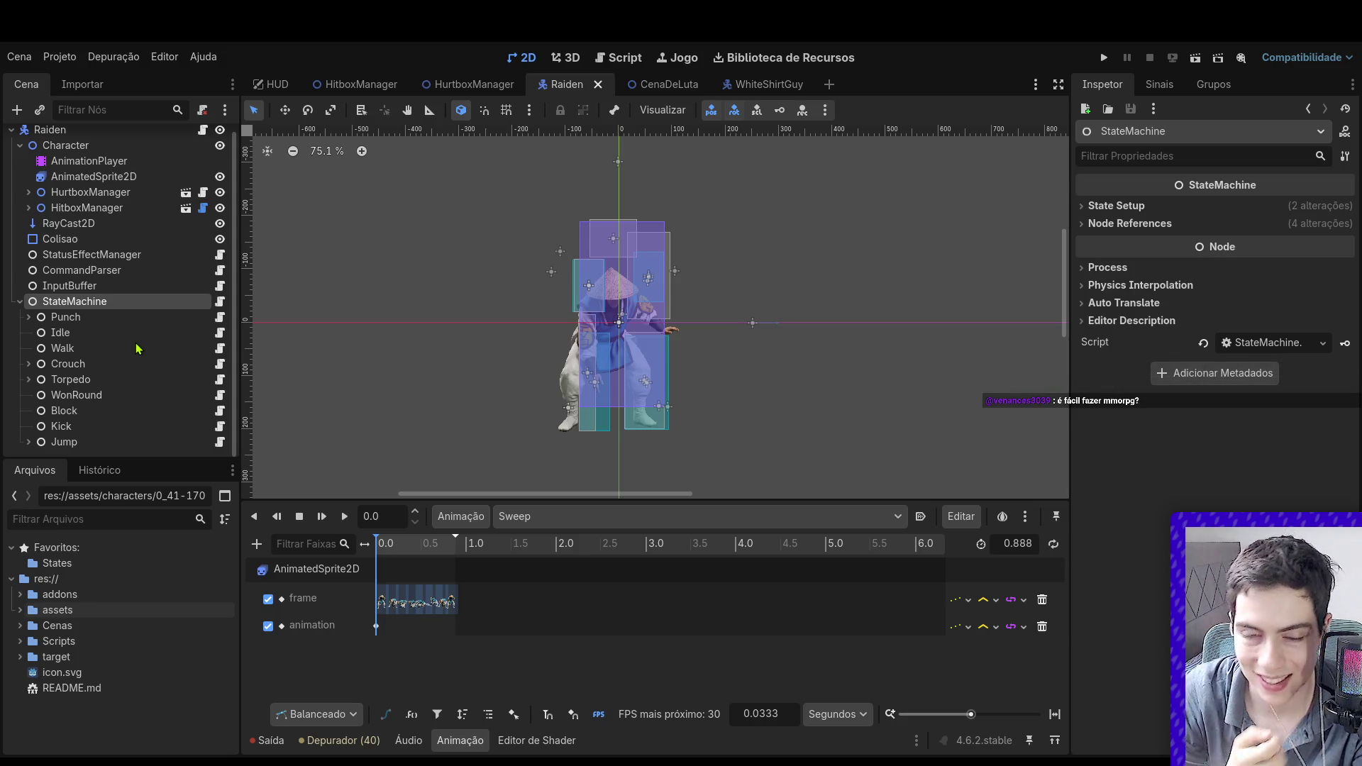
pyautogui.hotkey('ctrl', 'v')
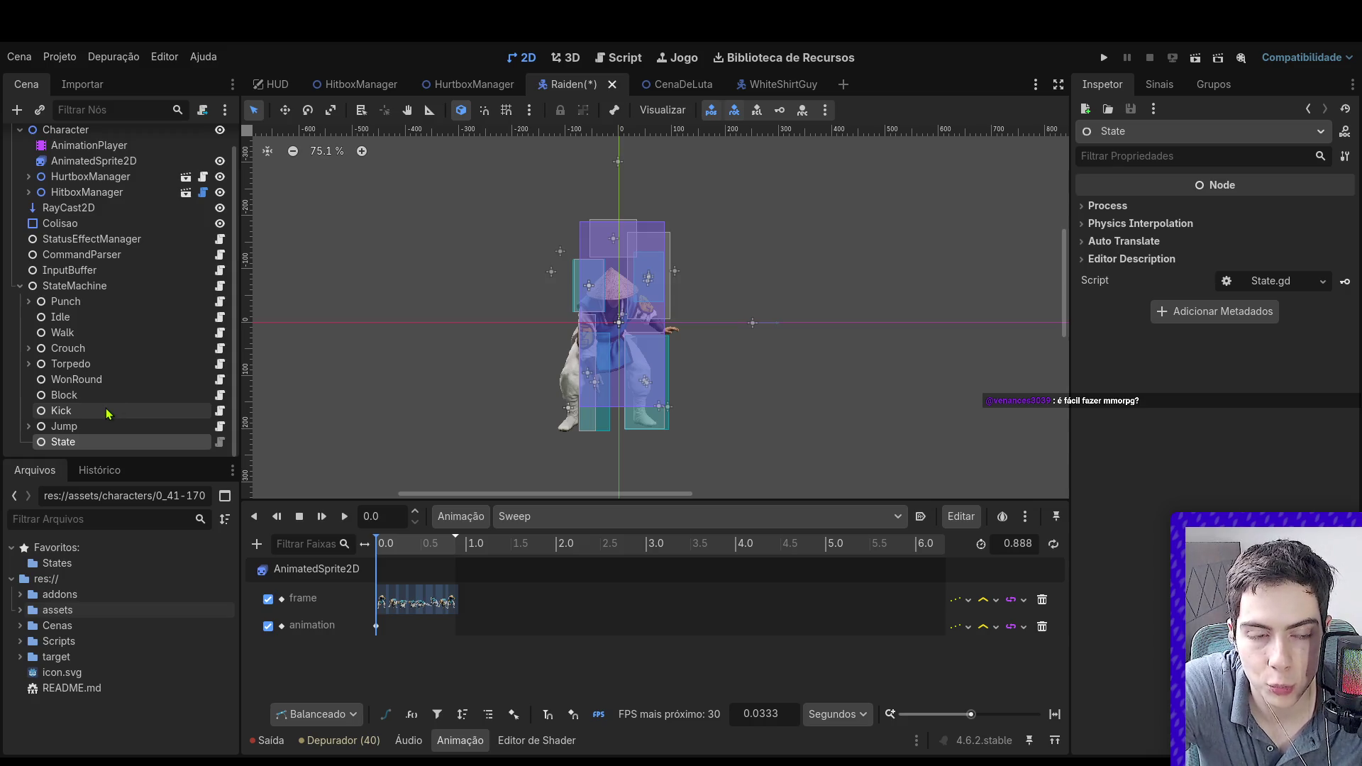
pyautogui.click(91, 426)
pyautogui.click(108, 448)
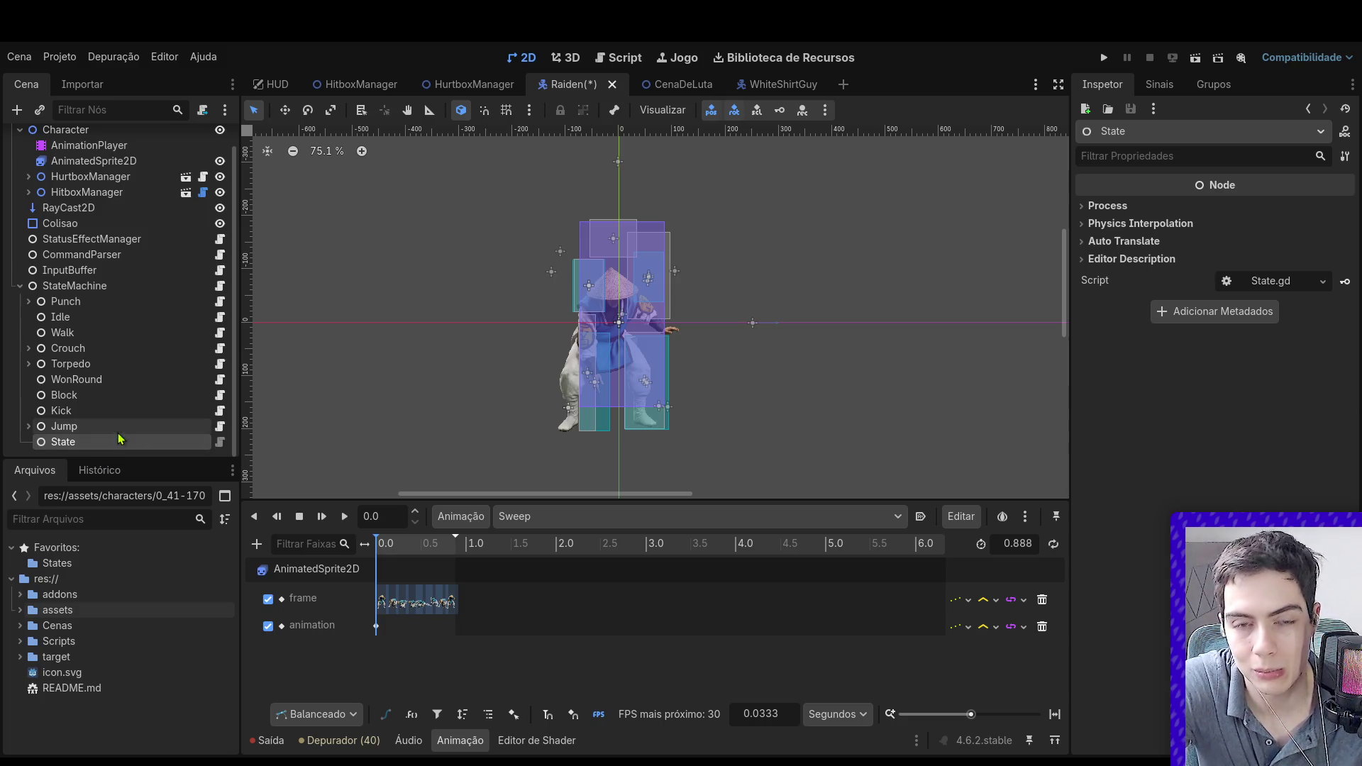
pyautogui.hotkey('ctrl', 's')
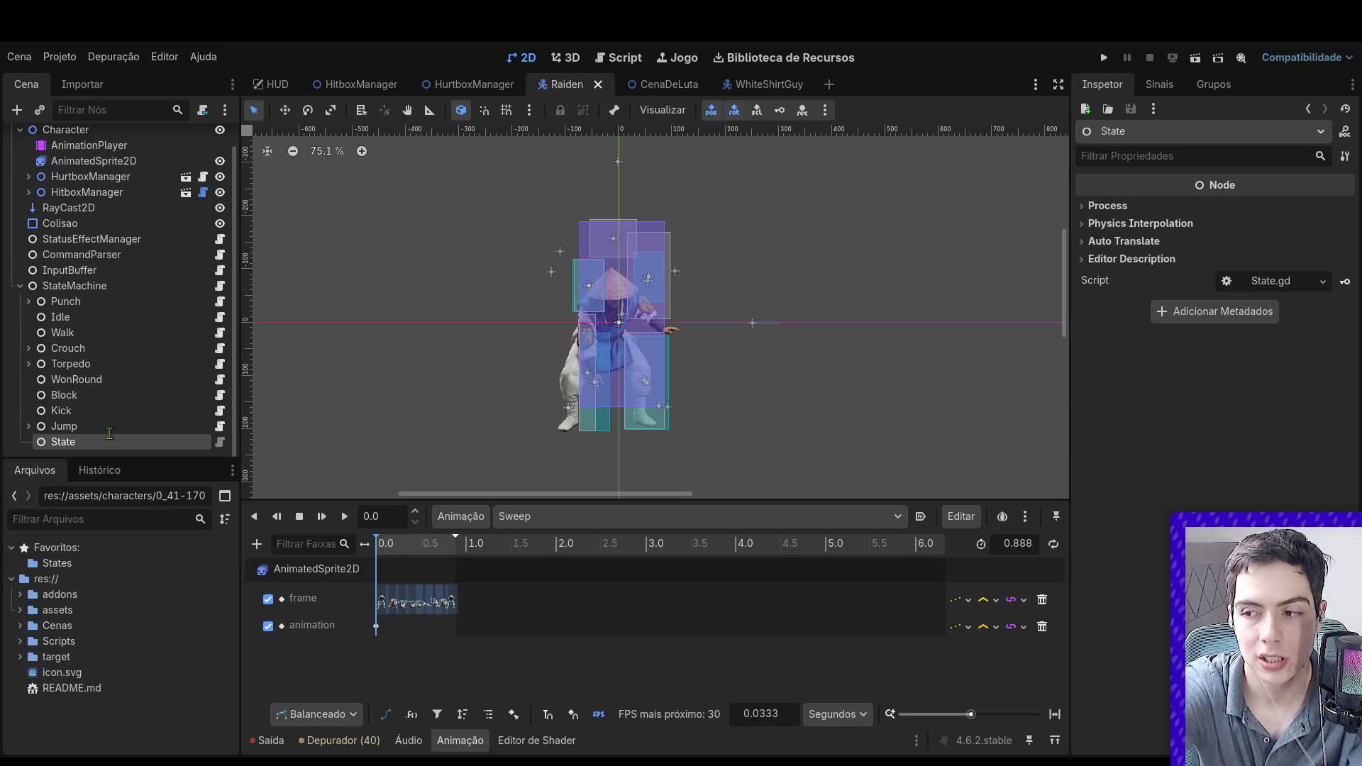
# Step: Rename the new state node to Sweep
pyautogui.write('Sweep')
pyautogui.press('Return')
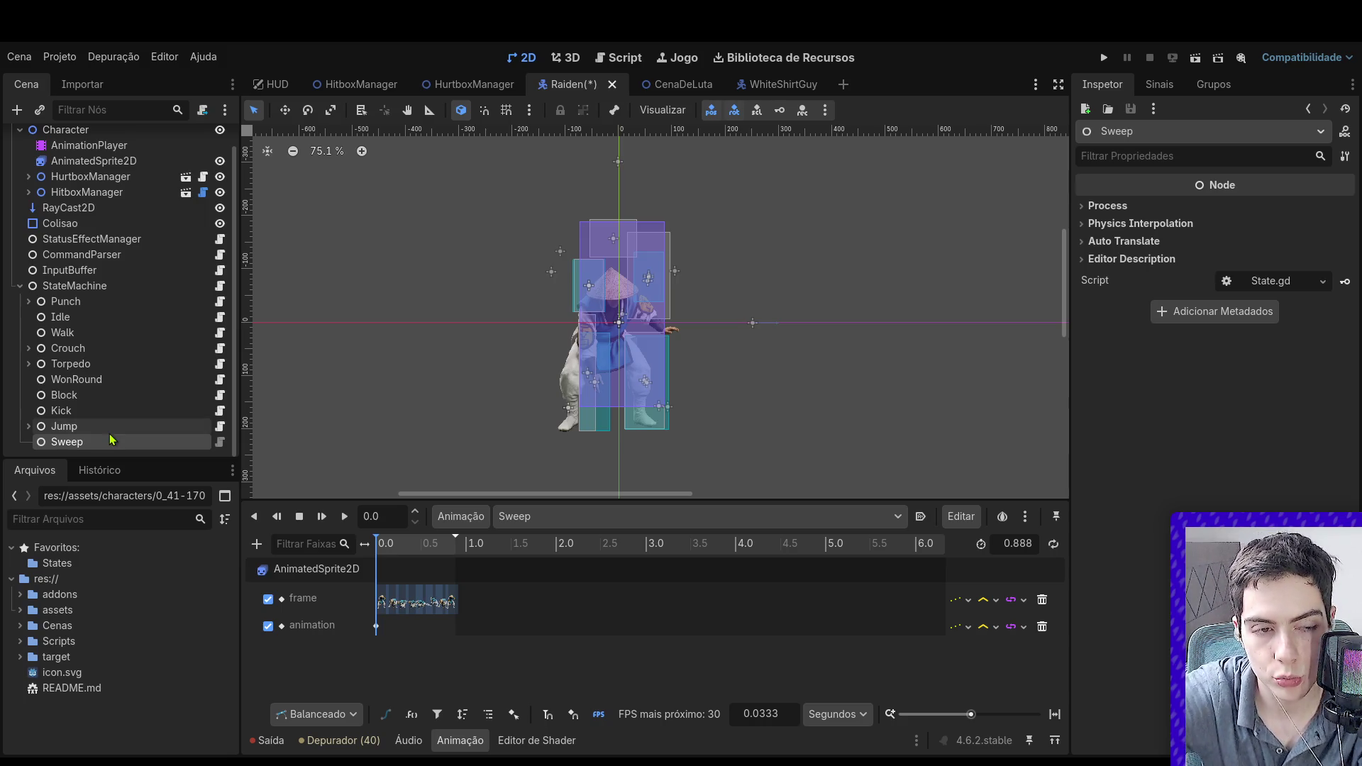
pyautogui.scroll(-3, 487, 359)
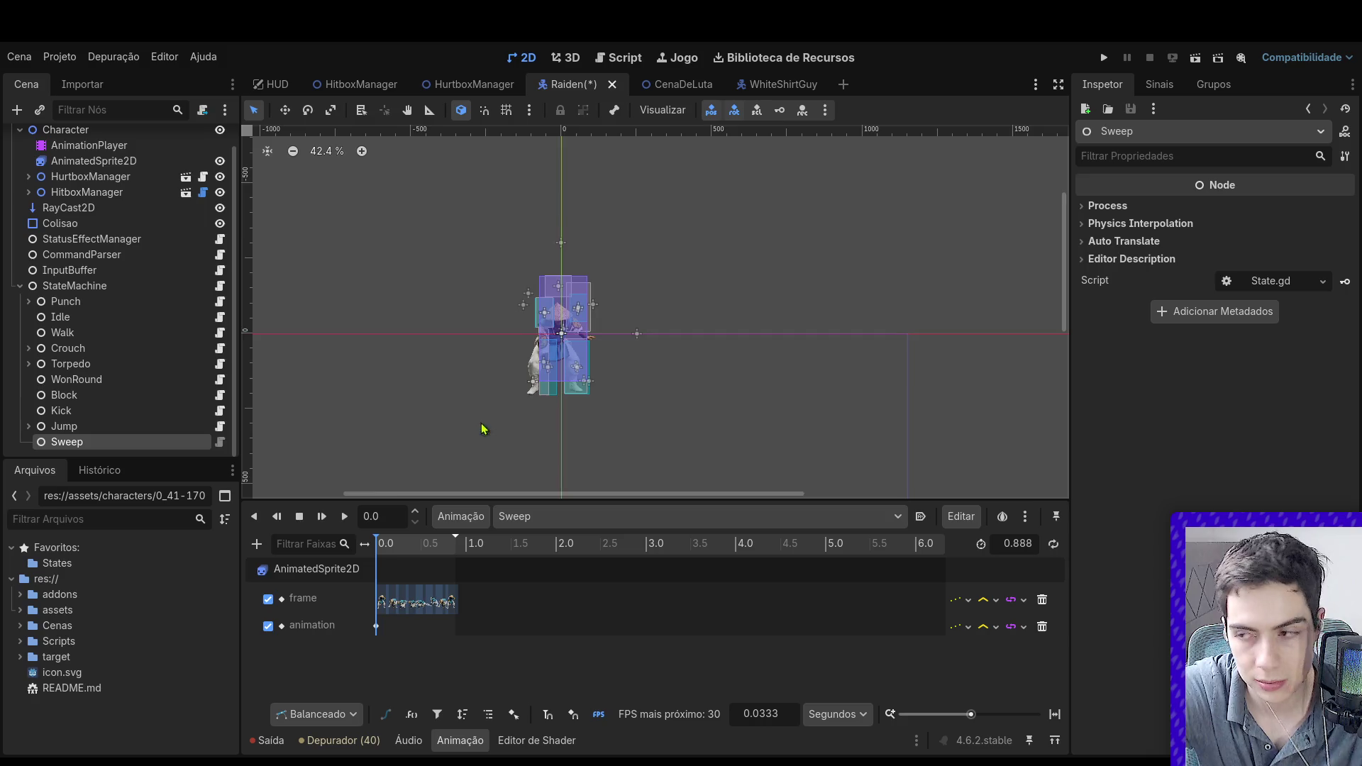
pyautogui.scroll(3, 486, 357)
pyautogui.scroll(-1, 556, 336)
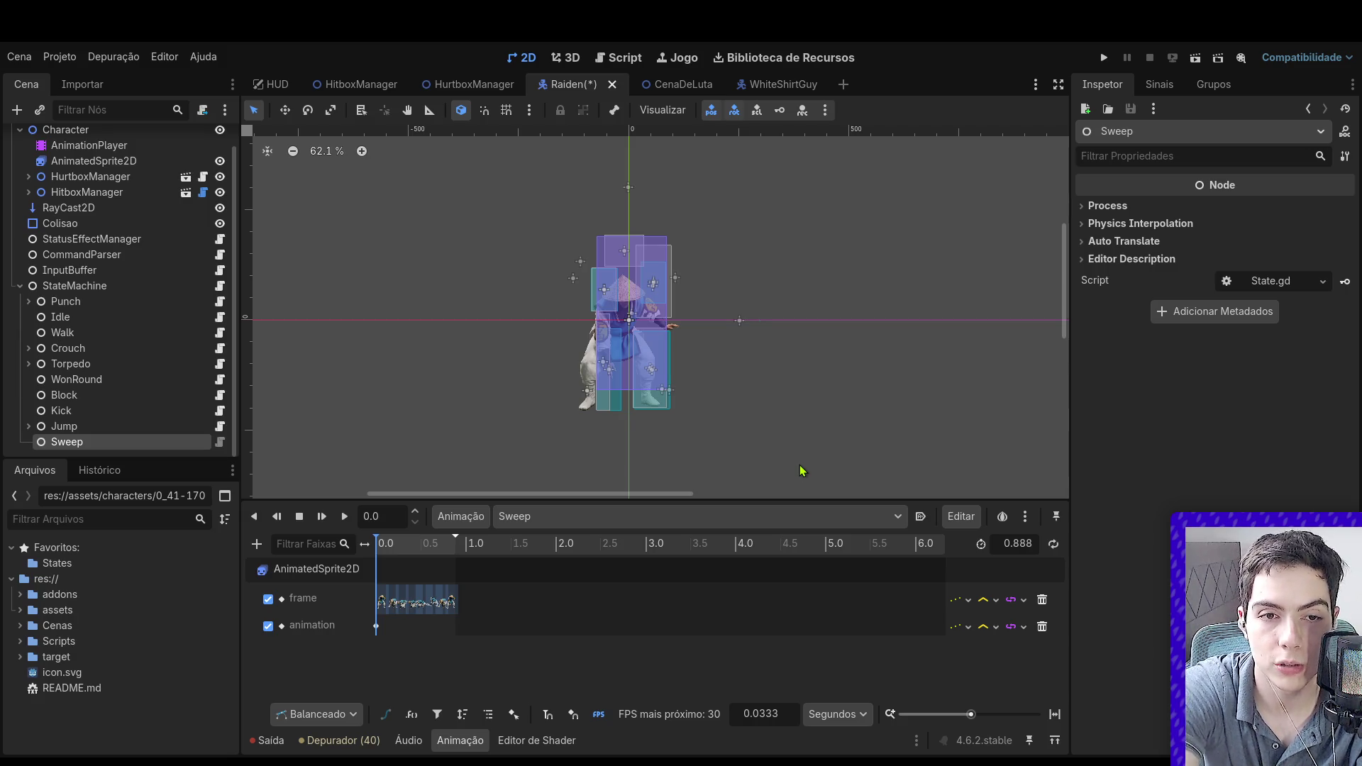
# Step: Locate the Sweep.gd script file in the Cenas folder of FileSystem
pyautogui.hotkey('ctrl', 'F3')
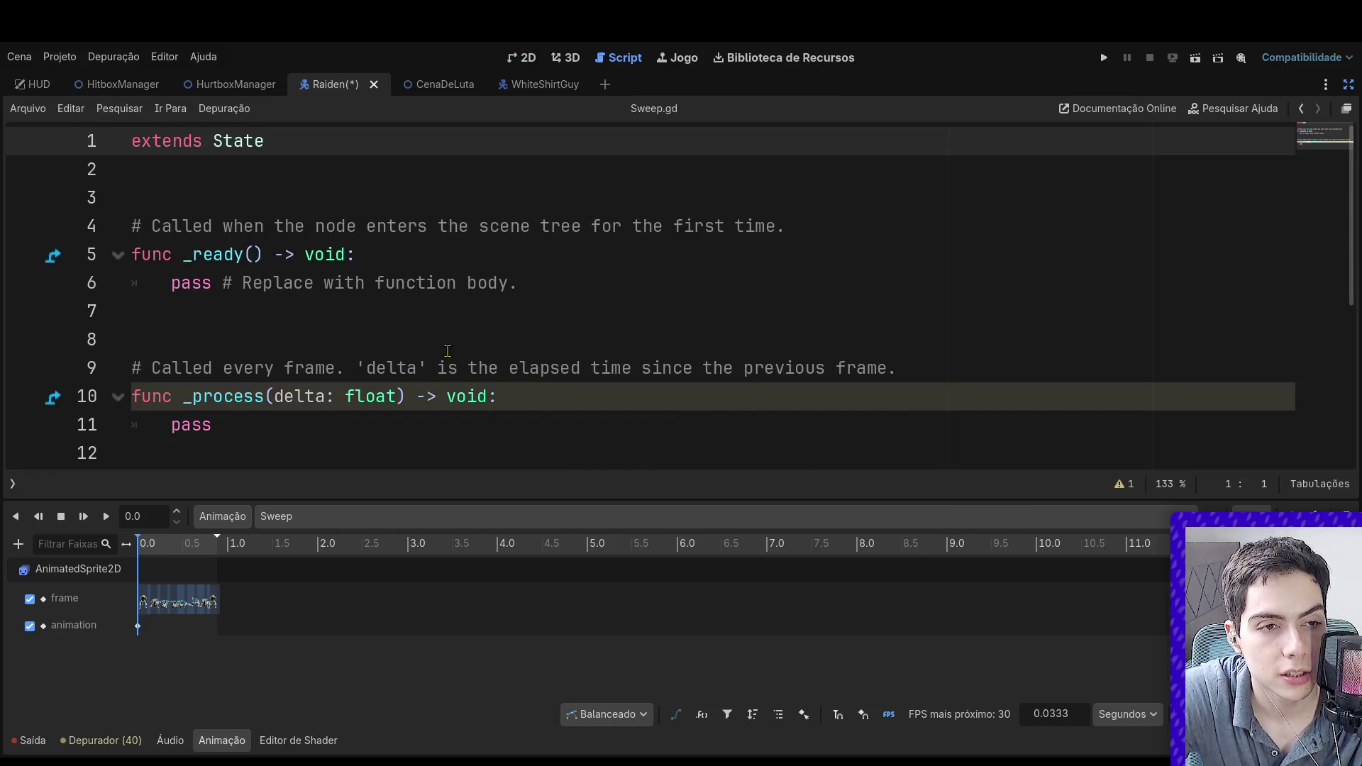
pyautogui.click(508, 59)
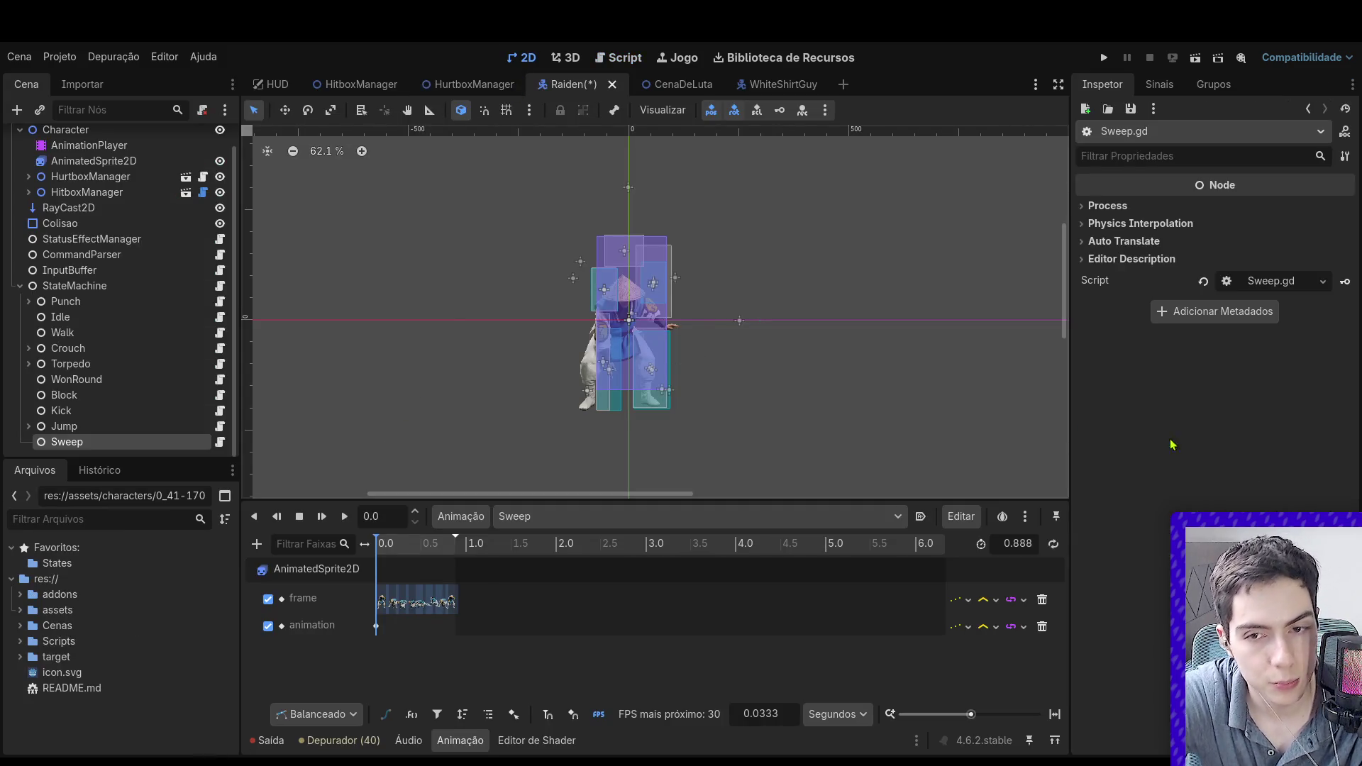
pyautogui.click(1275, 280)
pyautogui.click(525, 57)
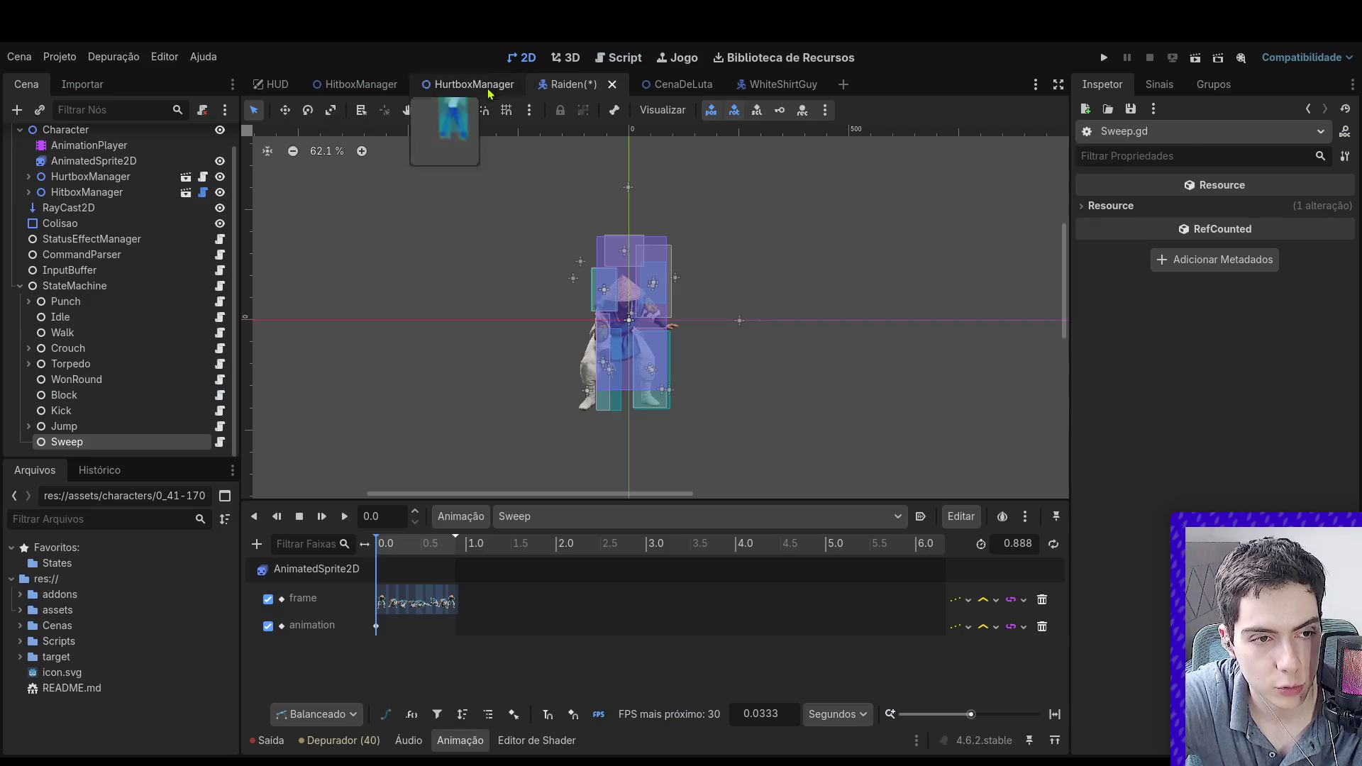
pyautogui.click(17, 625)
pyautogui.scroll(-3, 64, 640)
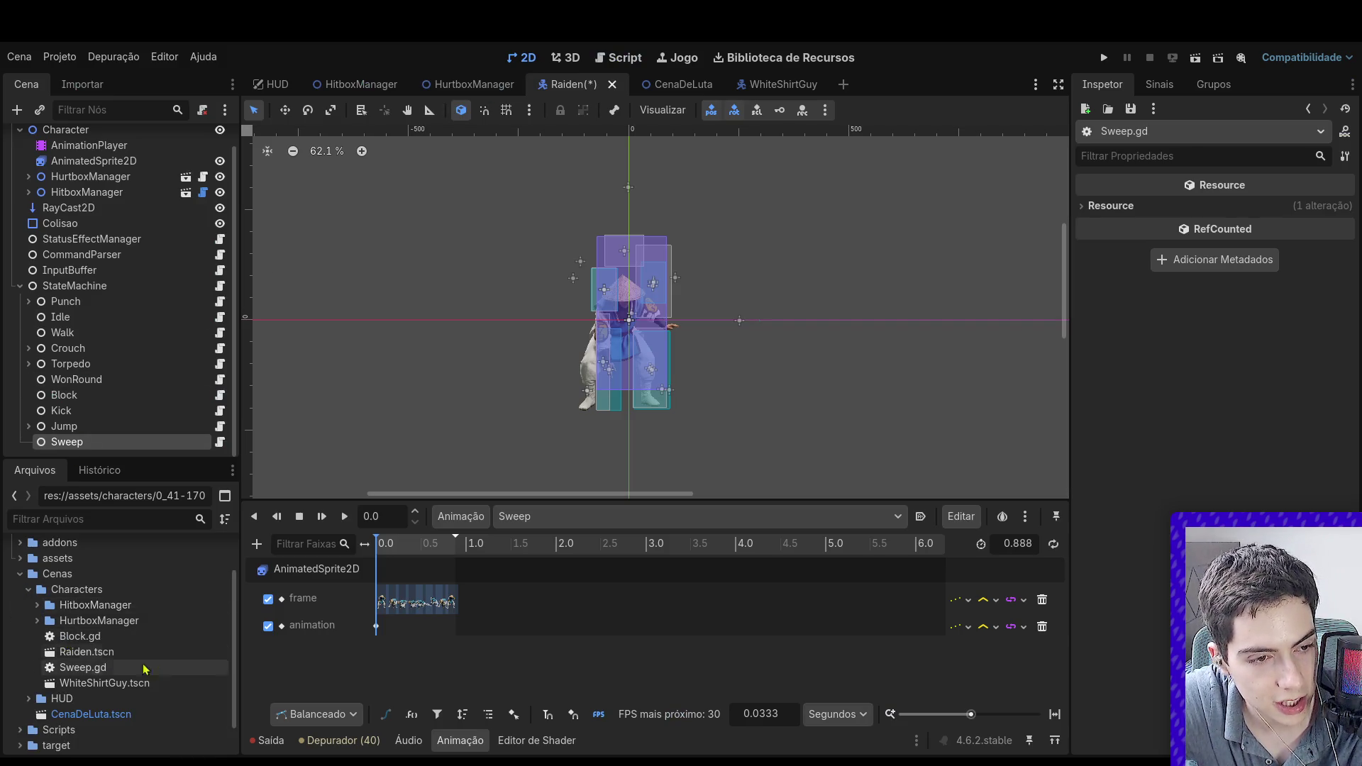
pyautogui.click(103, 670)
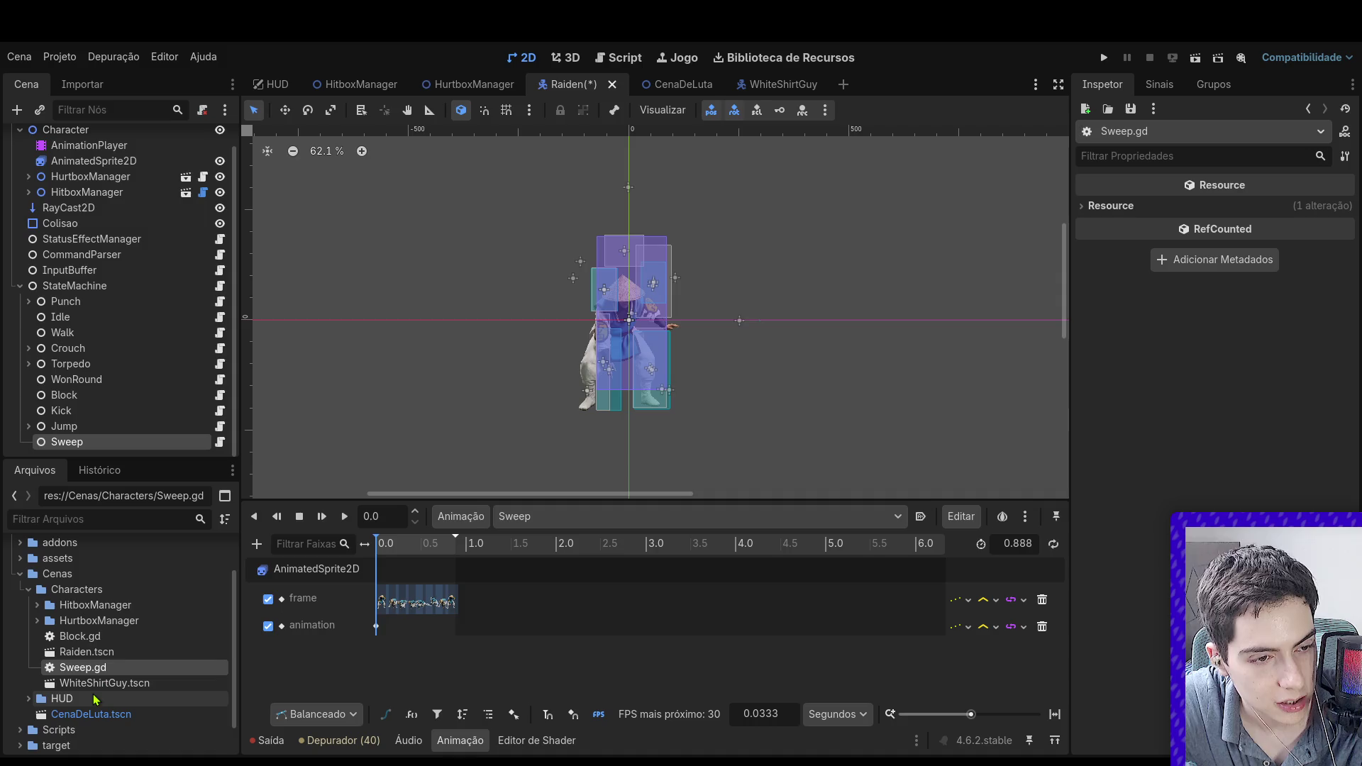
pyautogui.scroll(-1, 122, 379)
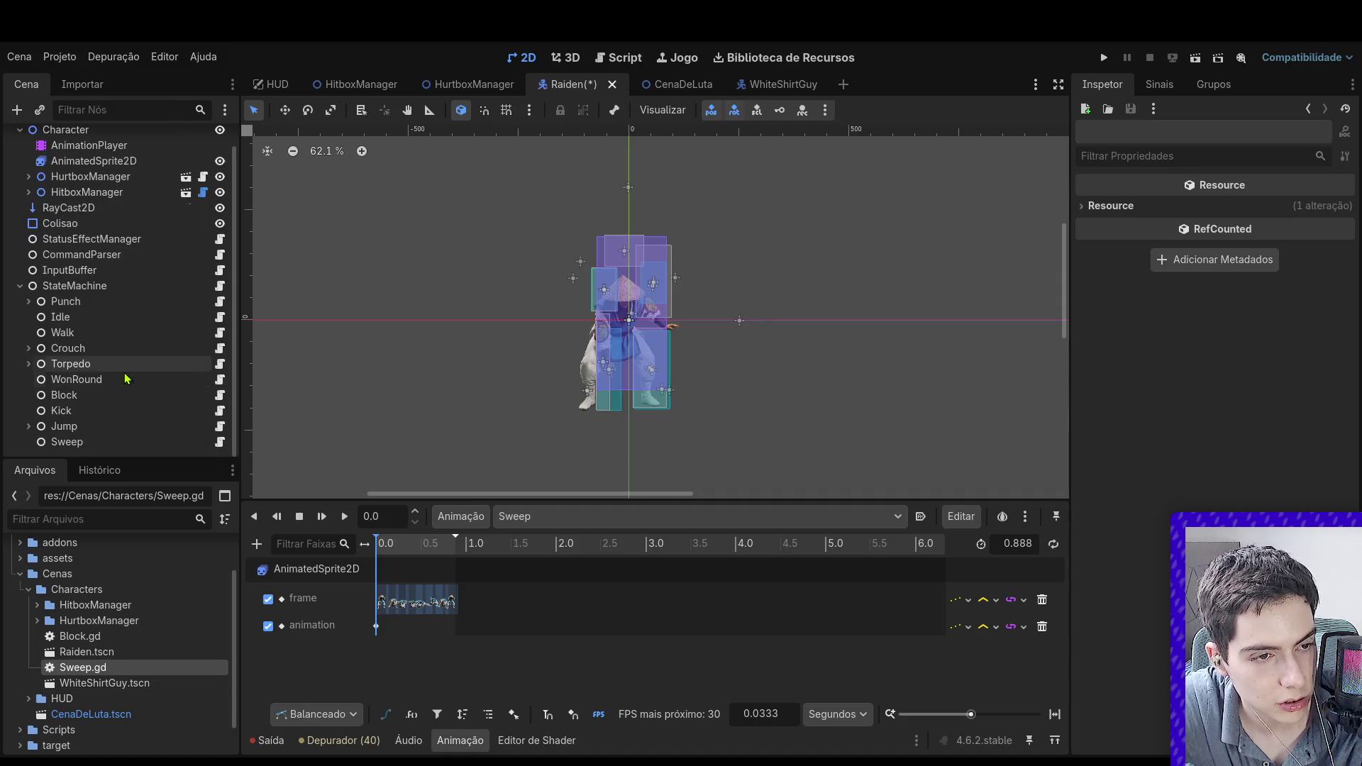
pyautogui.click(114, 652)
pyautogui.click(111, 671)
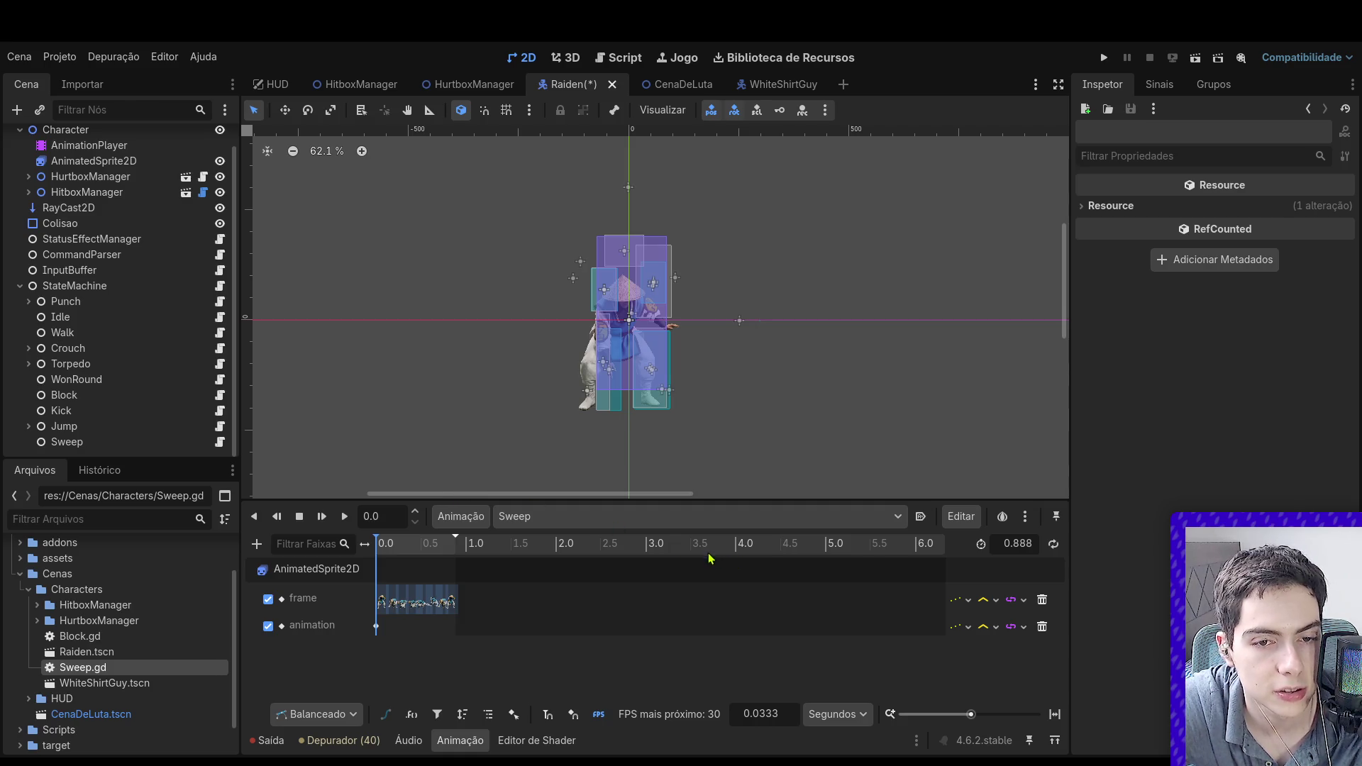
# Step: Save Raiden.tscn and open the Sweep node's script, Sweep.gd
pyautogui.hotkey('ctrl', 's')
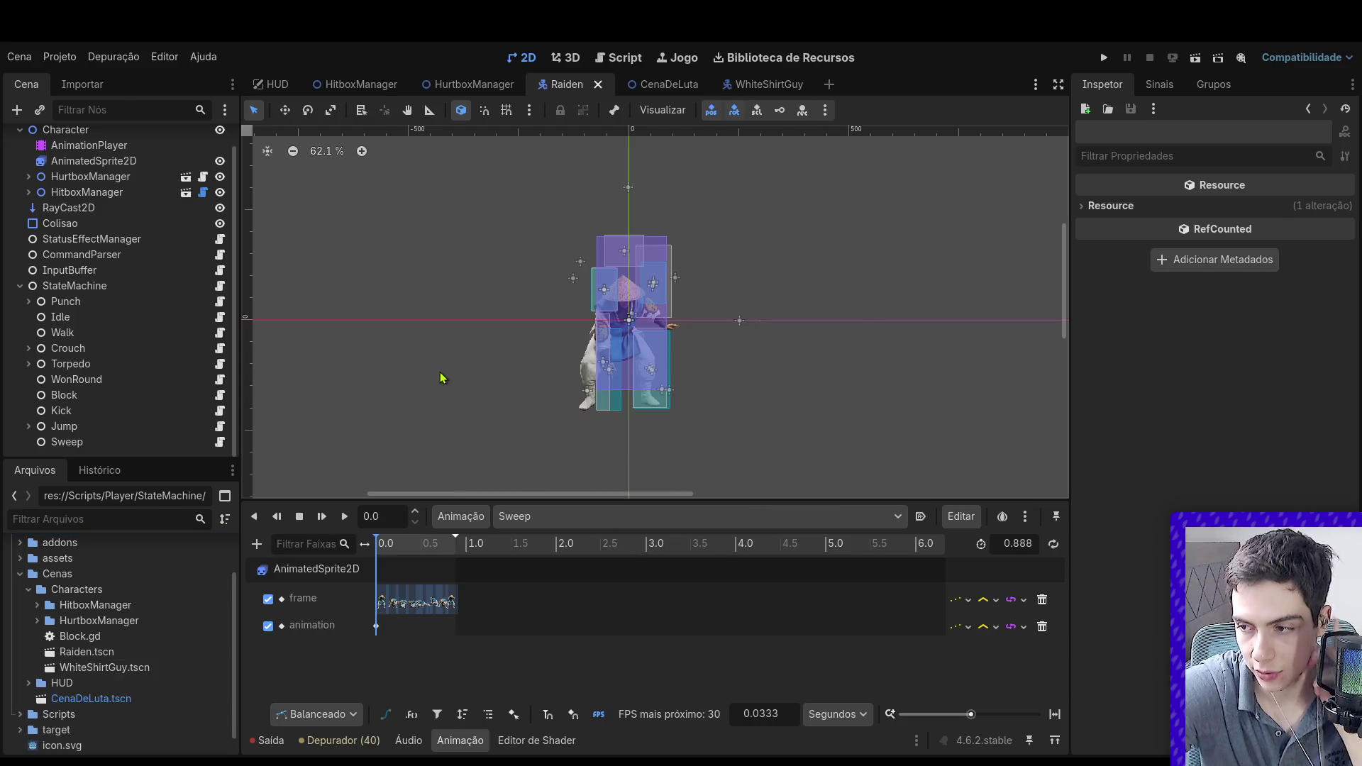
pyautogui.click(99, 441)
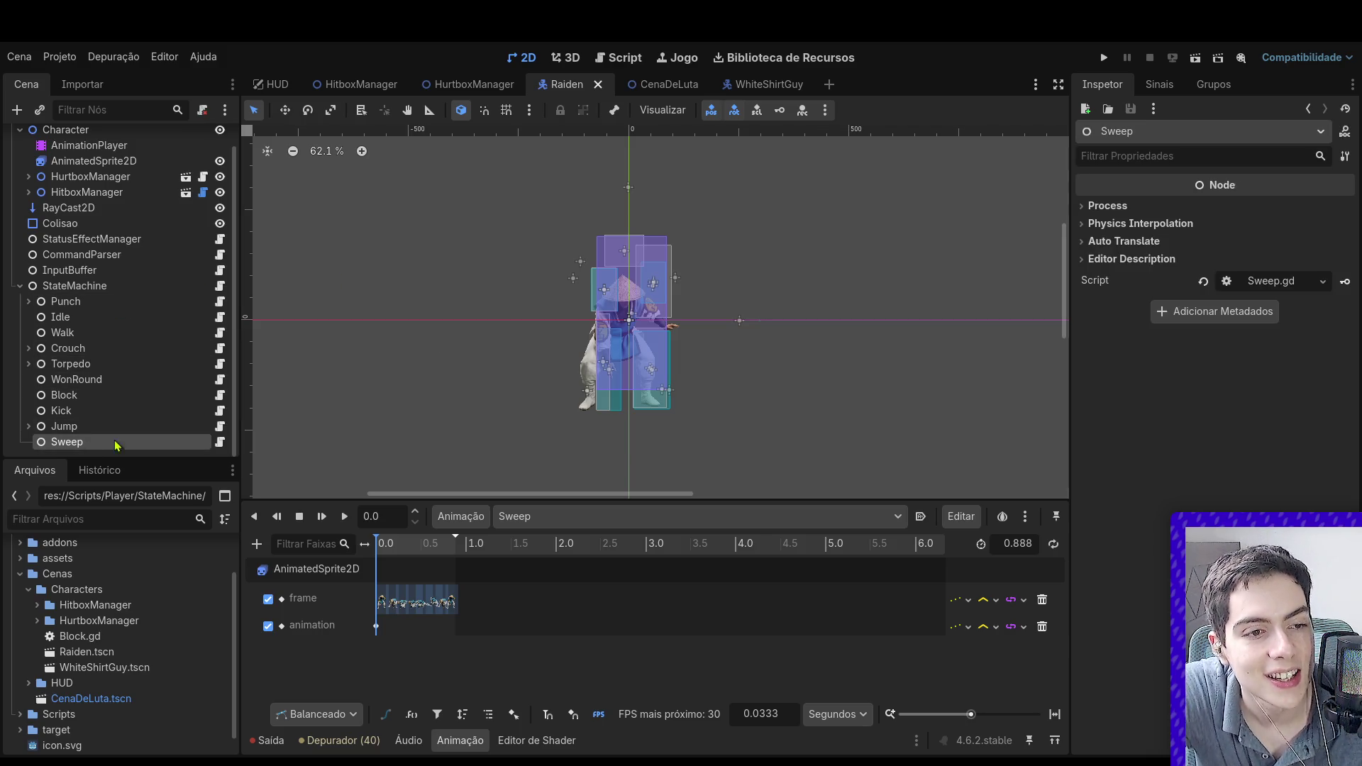
pyautogui.click(220, 441)
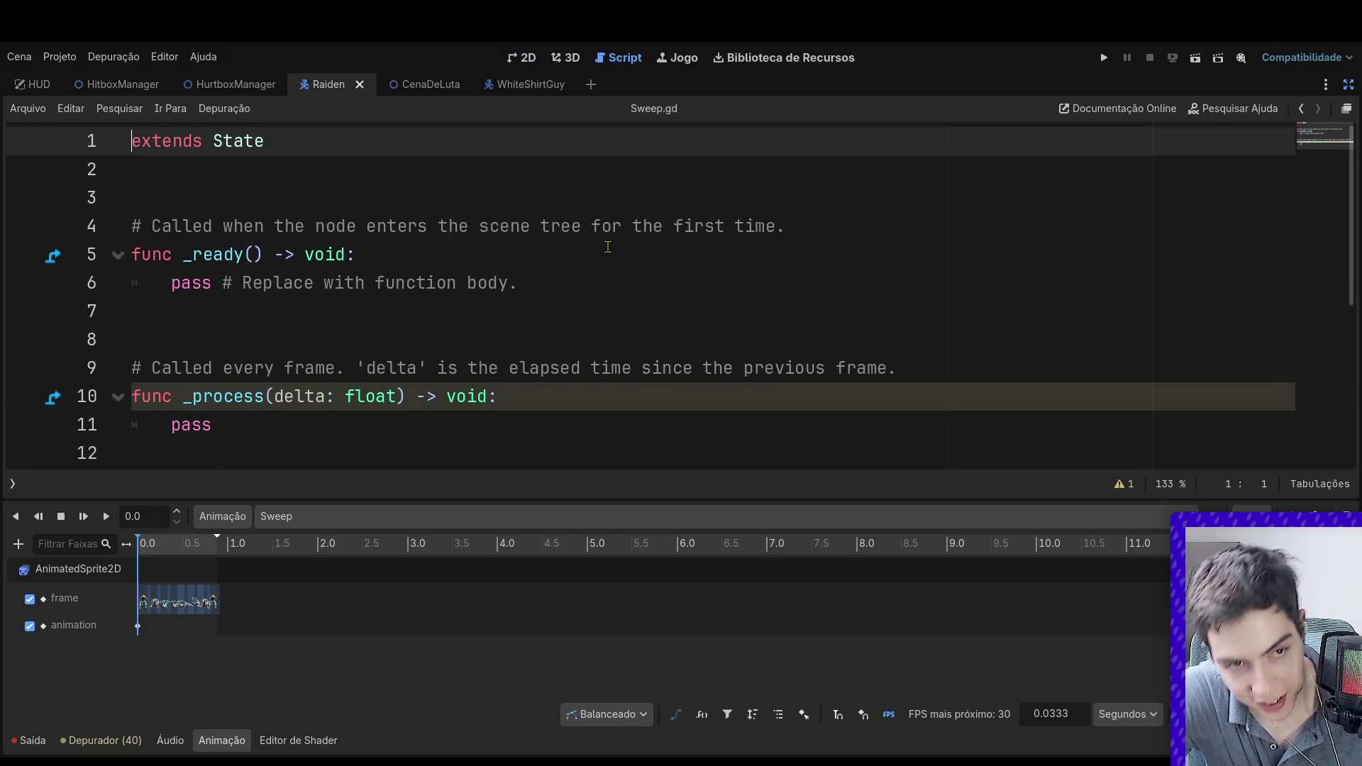
# Step: Delete the template _ready and _process functions and comments from Sweep.gd
pyautogui.moveTo(337, 457); pyautogui.dragTo(135, 339)
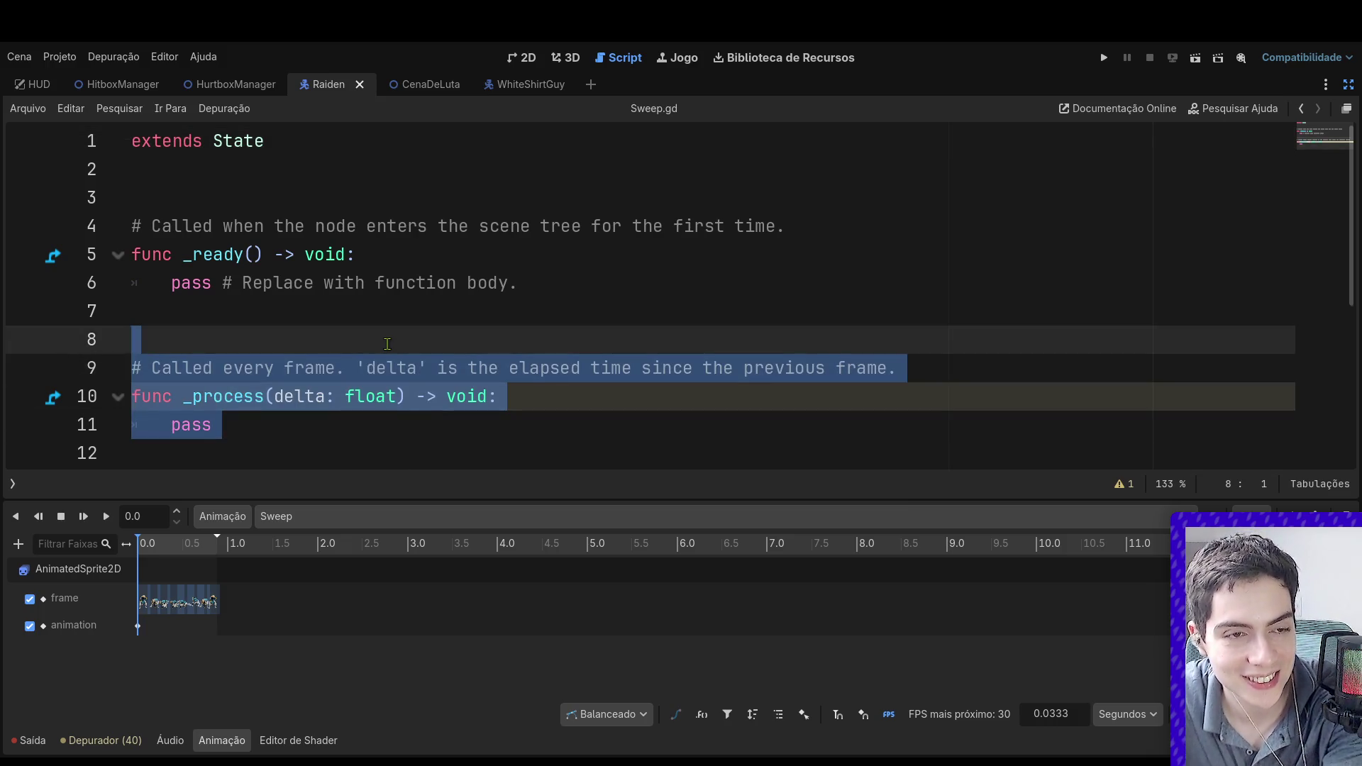
pyautogui.press('BackSpace')
pyautogui.moveTo(794, 226); pyautogui.dragTo(521, 244)
pyautogui.tripleClick(521, 227)
pyautogui.press('BackSpace')
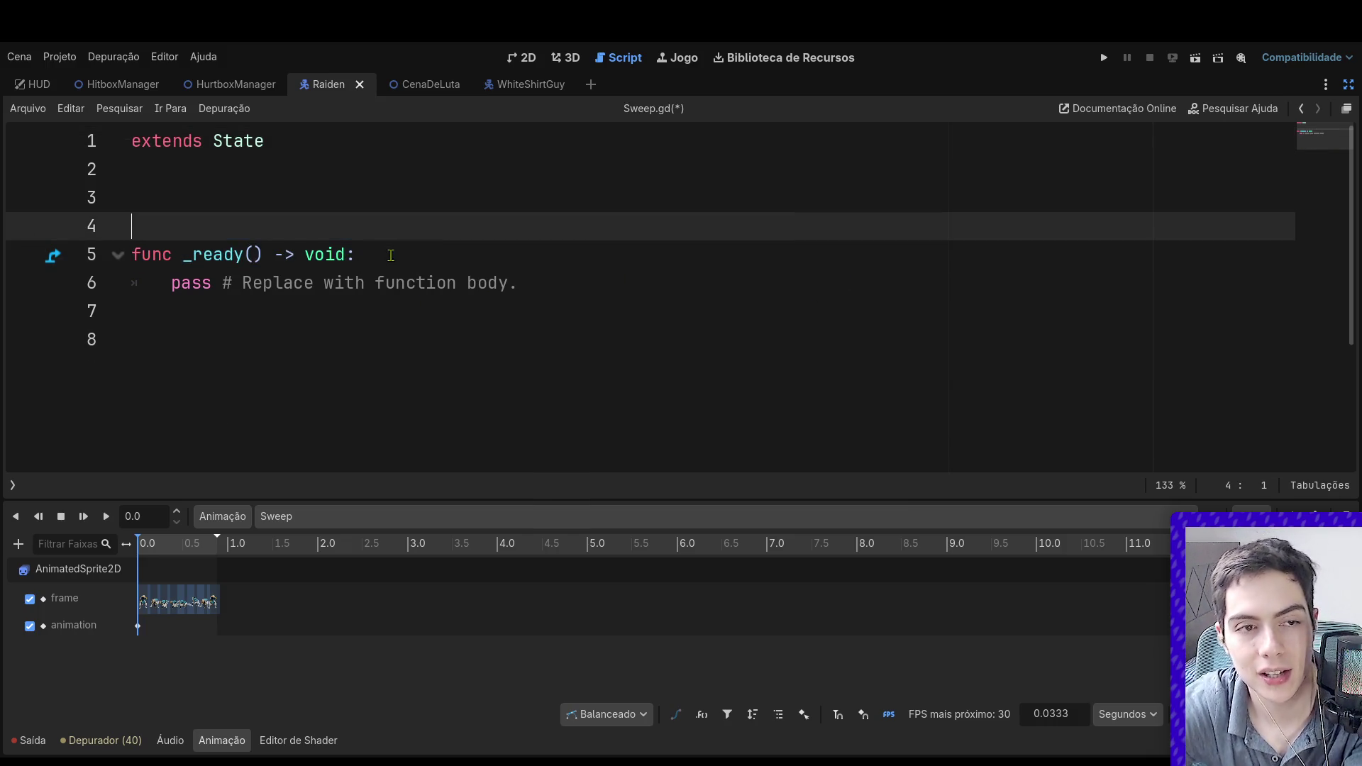
pyautogui.press('BackSpace')
pyautogui.click(135, 283)
pyautogui.moveTo(135, 284); pyautogui.dragTo(84, 211)
pyautogui.press('BackSpace')
pyautogui.press('BackSpace')
pyautogui.press('Return')
# Step: Write an _enter function that calls request_animation()
pyautogui.write('func _en')
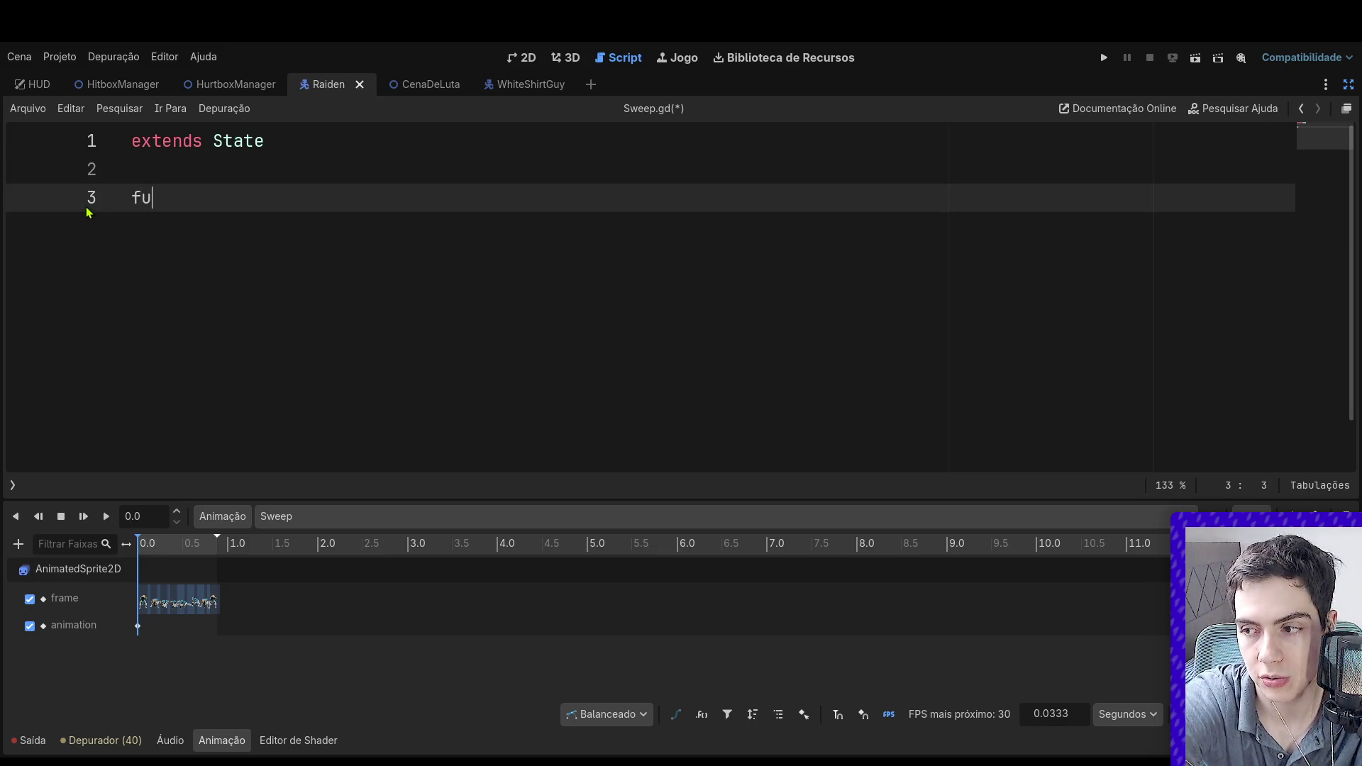
pyautogui.press('Return')
pyautogui.write('re')
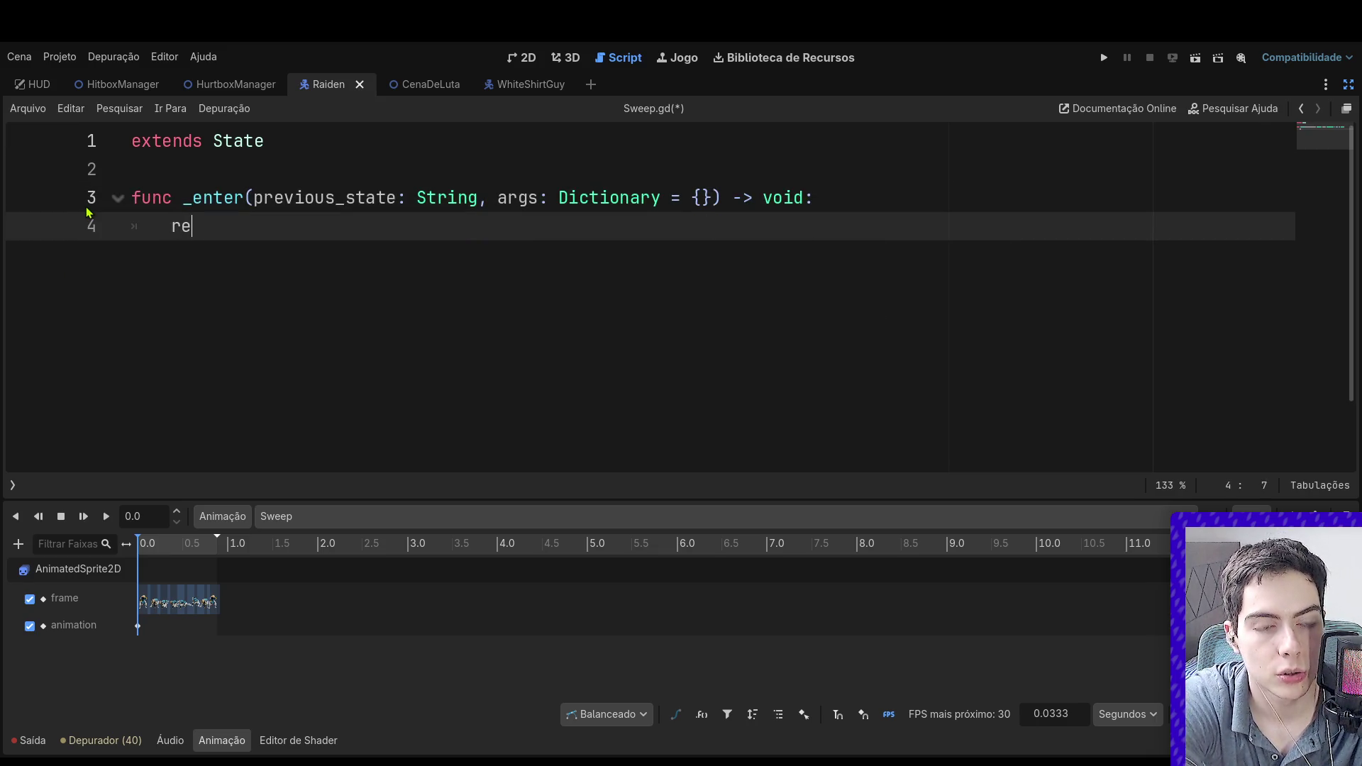
pyautogui.write('que')
pyautogui.press('Return')
pyautogui.press('Return')
pyautogui.press('BackSpace')
pyautogui.press('BackSpace')
pyautogui.press('BackSpace')
pyautogui.write(')')
pyautogui.press('Return')
pyautogui.press('Return')
pyautogui.press('BackSpace')
# Step: Write an _animation_finished function calling request_transition("Idle")
pyautogui.write('fn')
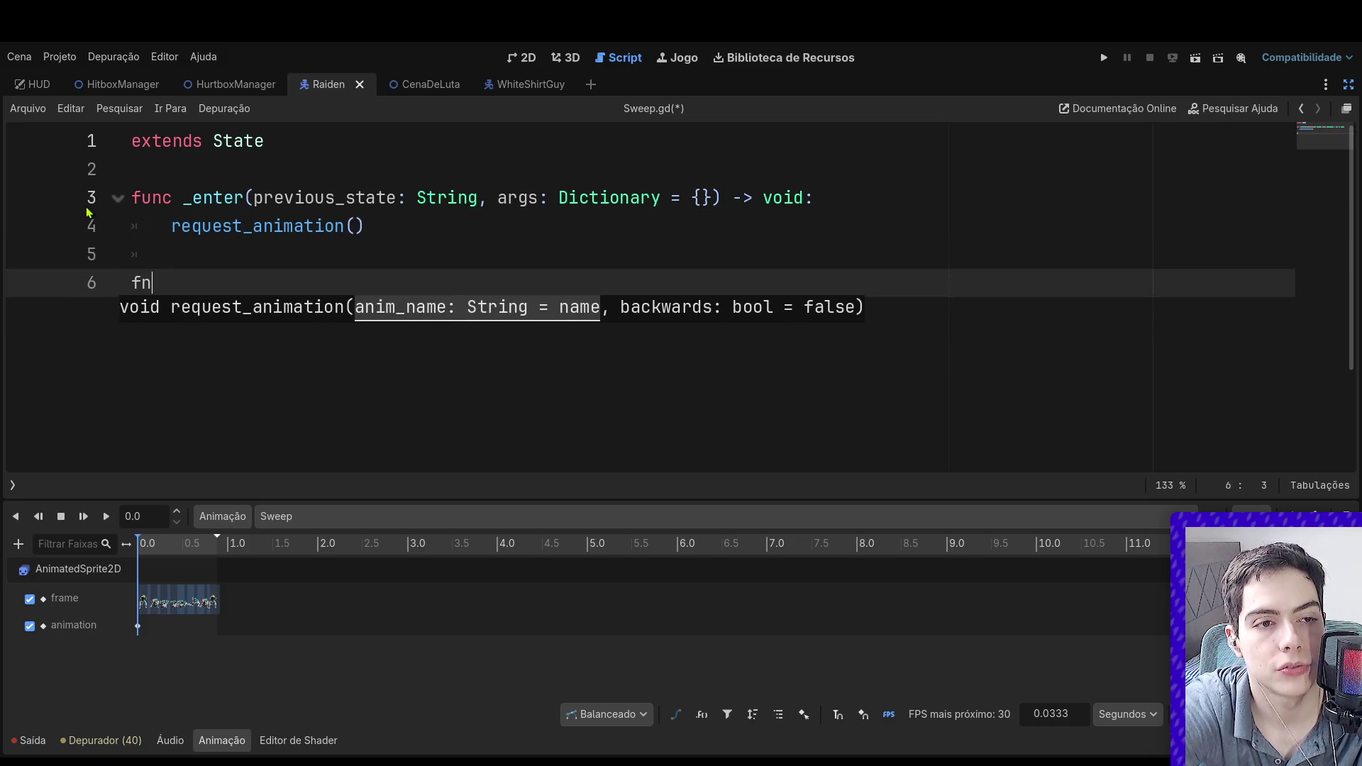
pyautogui.press('BackSpace')
pyautogui.write('unc _an')
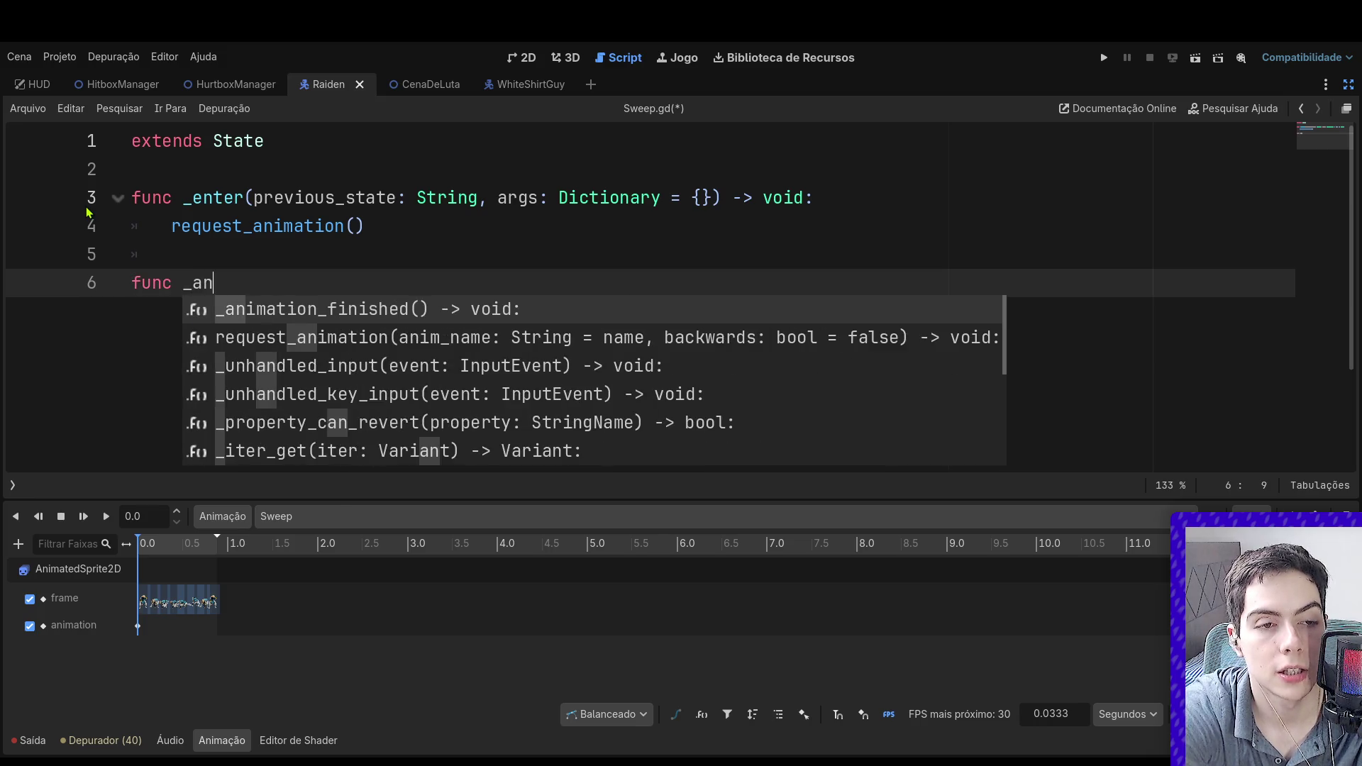
pyautogui.press('Return')
pyautogui.press('Return')
pyautogui.write('reques')
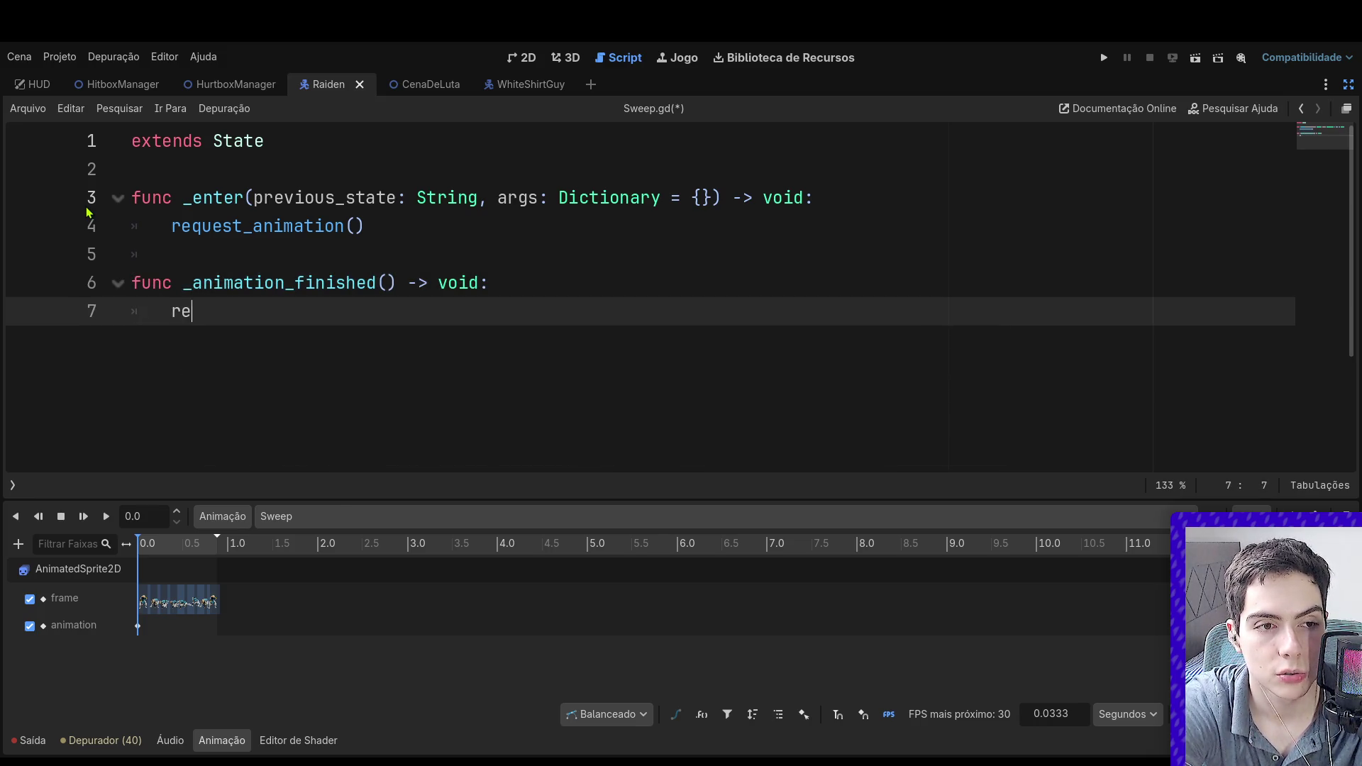
pyautogui.press('Down')
pyautogui.press('Return')
pyautogui.write('"Idle')
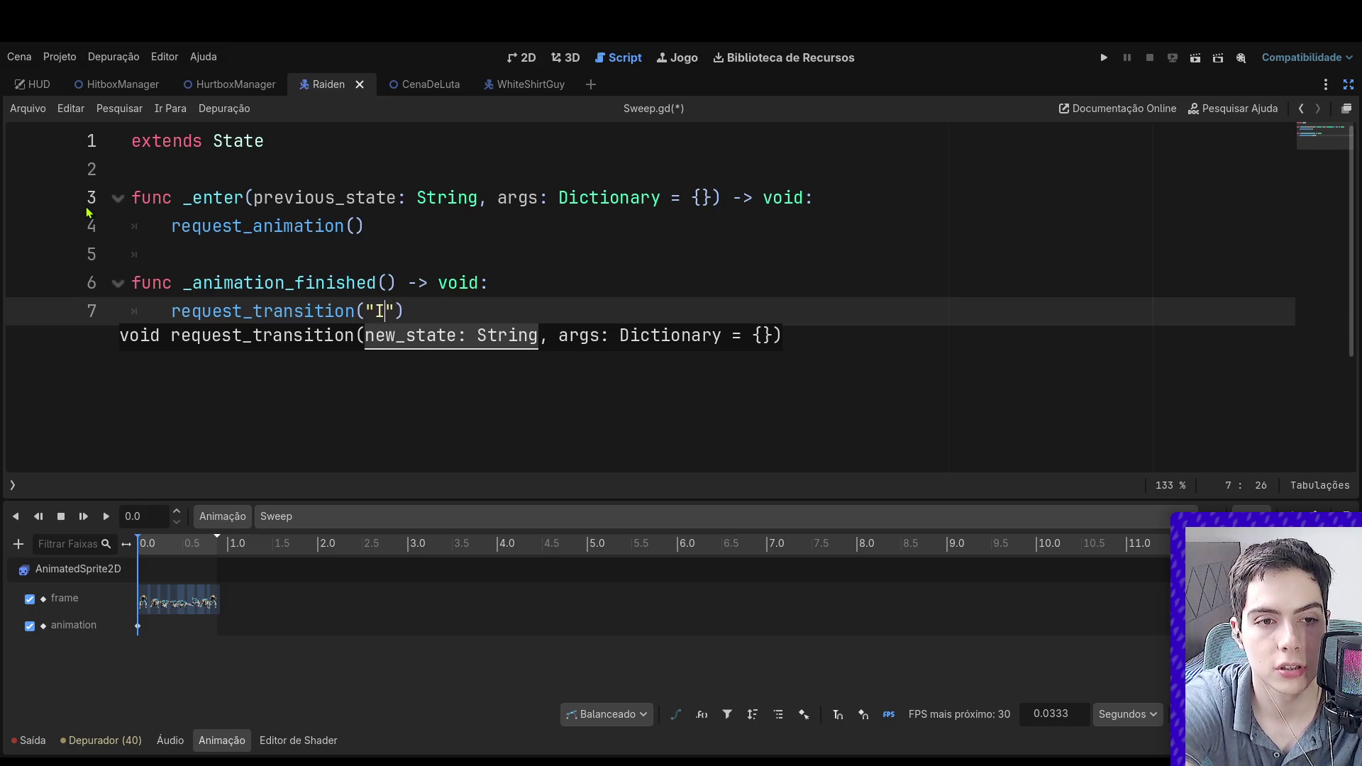
# Step: Save Sweep.gd and switch to the CenaDeLuta fight scene
pyautogui.hotkey('ctrl', 's')
pyautogui.click(306, 146)
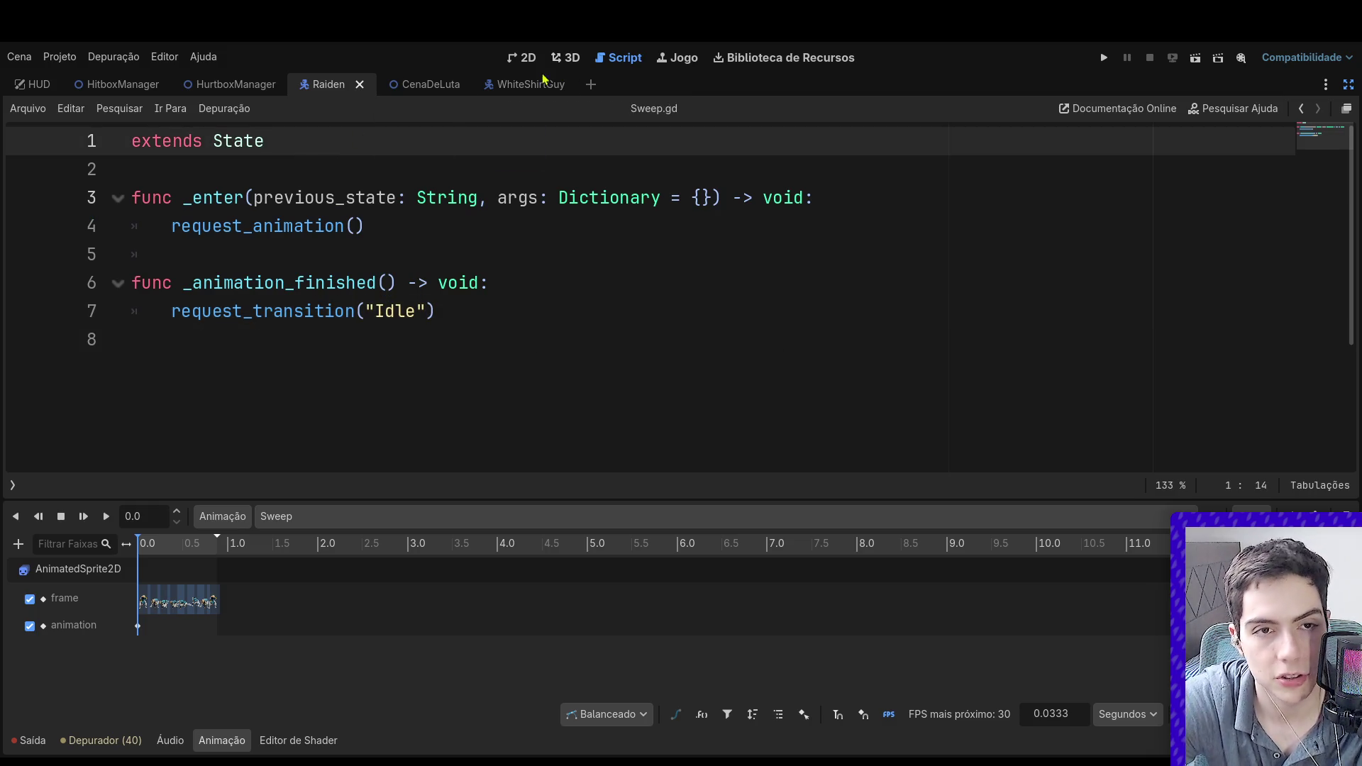
pyautogui.click(426, 83)
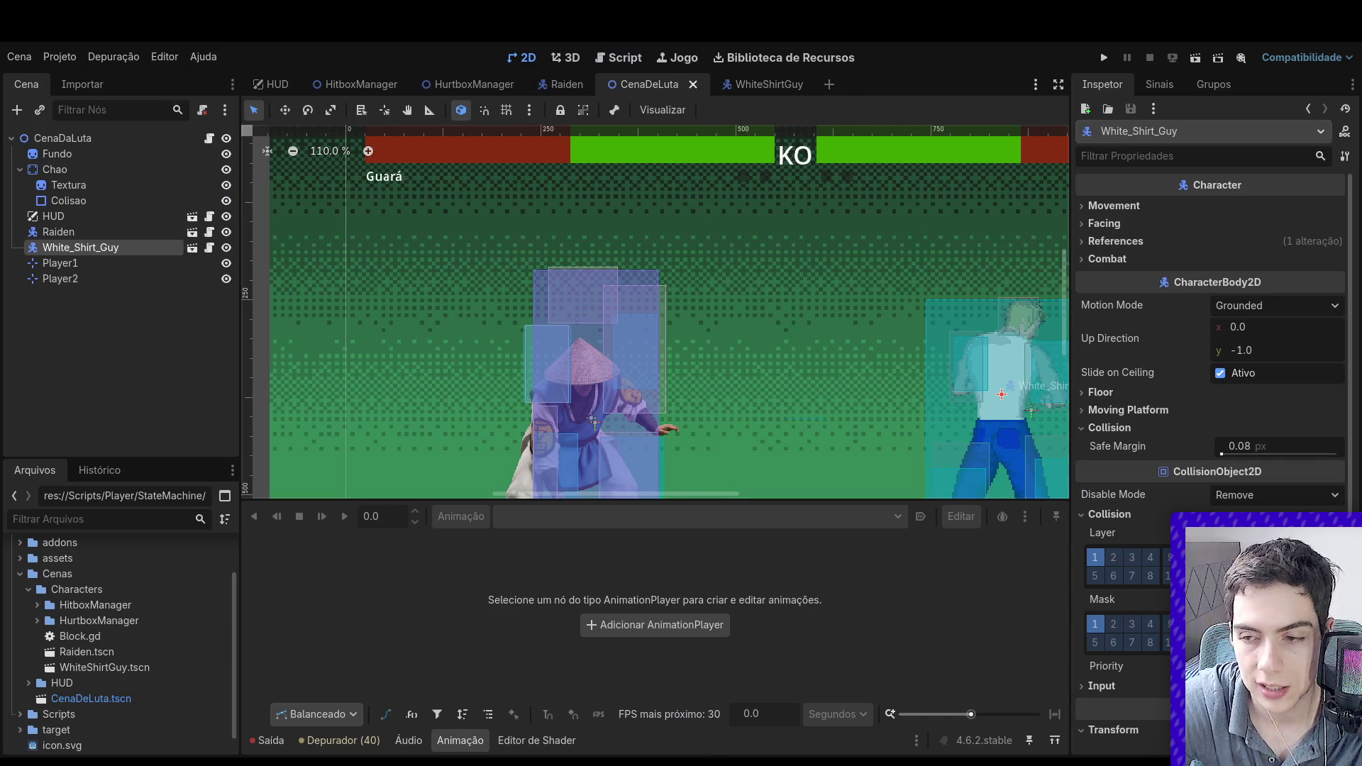
# Step: Run the CenaDeLuta scene, stop it with F8, then open Raiden's Idle.gd script
pyautogui.click(1195, 57)
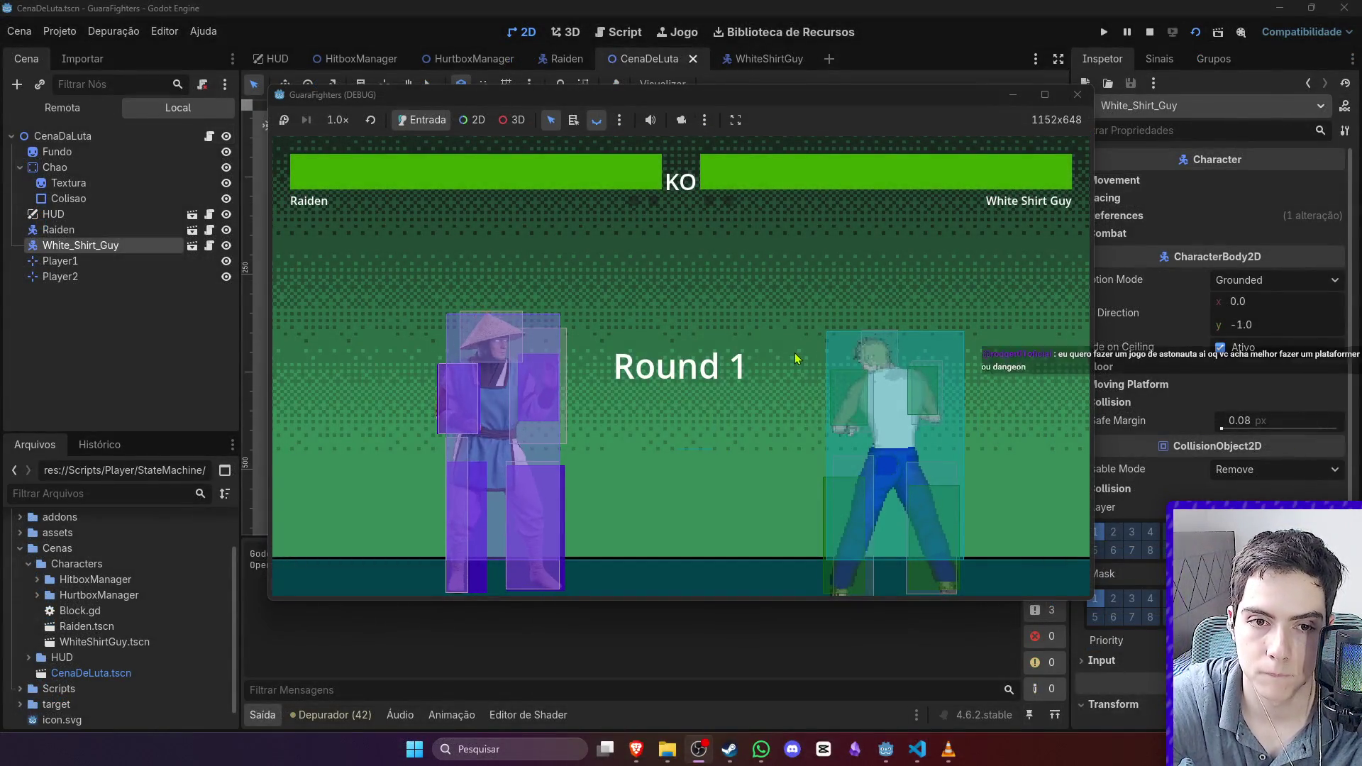
pyautogui.press('F8')
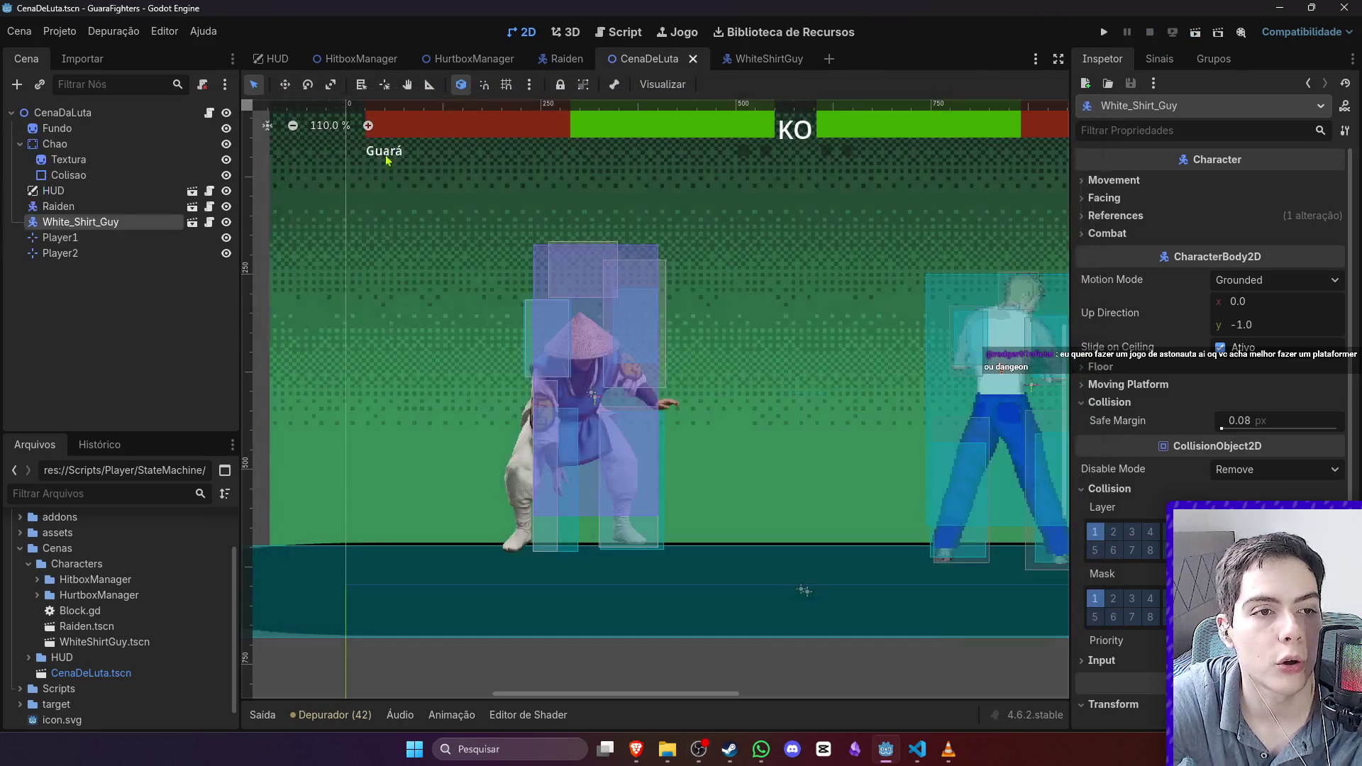
pyautogui.click(560, 58)
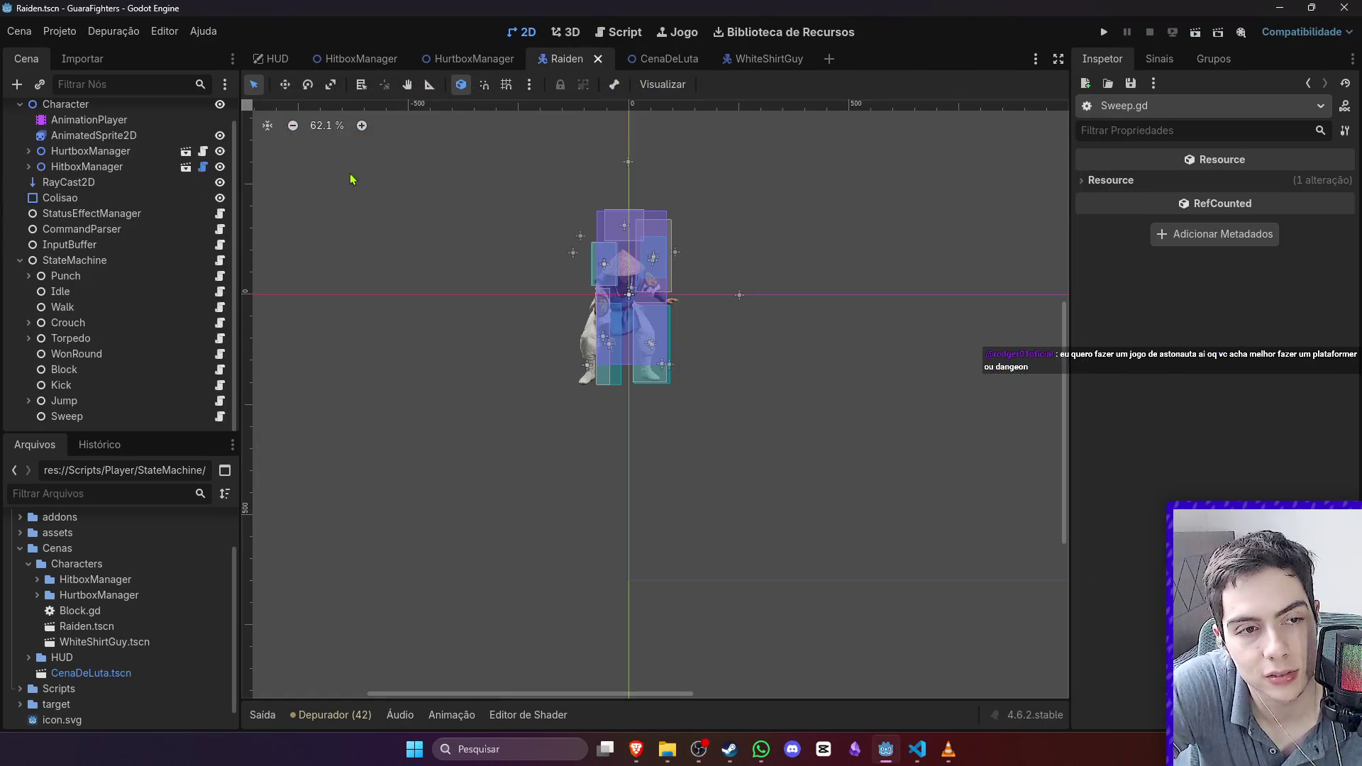
pyautogui.click(220, 291)
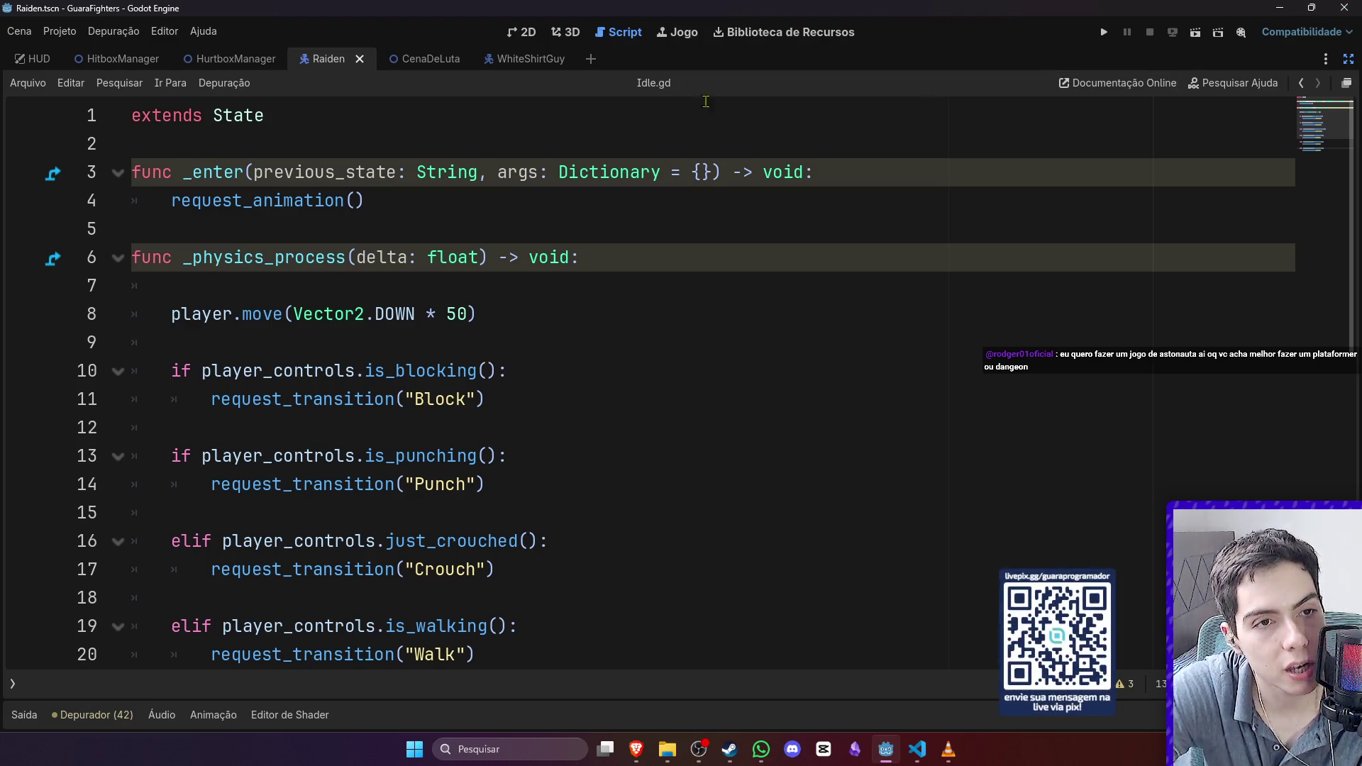
# Step: Add a new CommandSequence to CommandParser's Commands array and name it Sweep
pyautogui.click(529, 33)
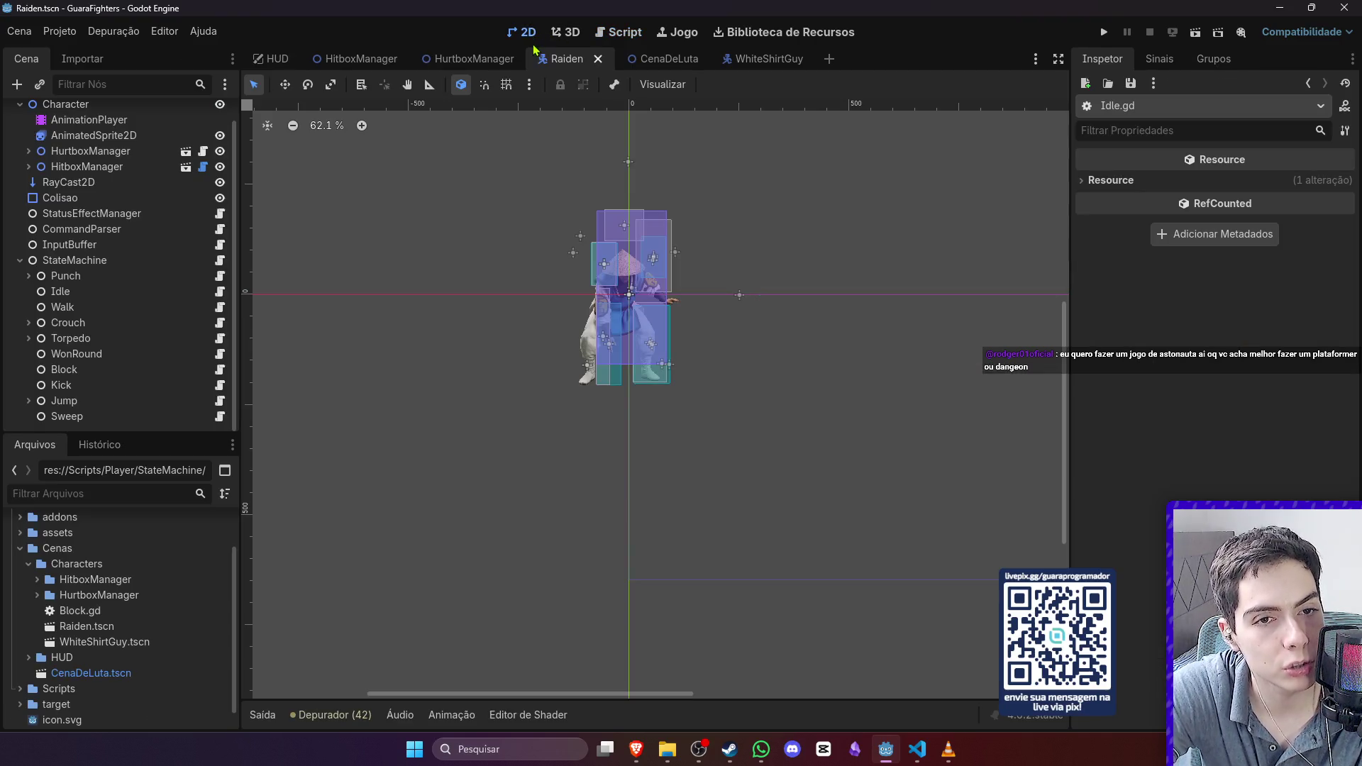
pyautogui.click(20, 260)
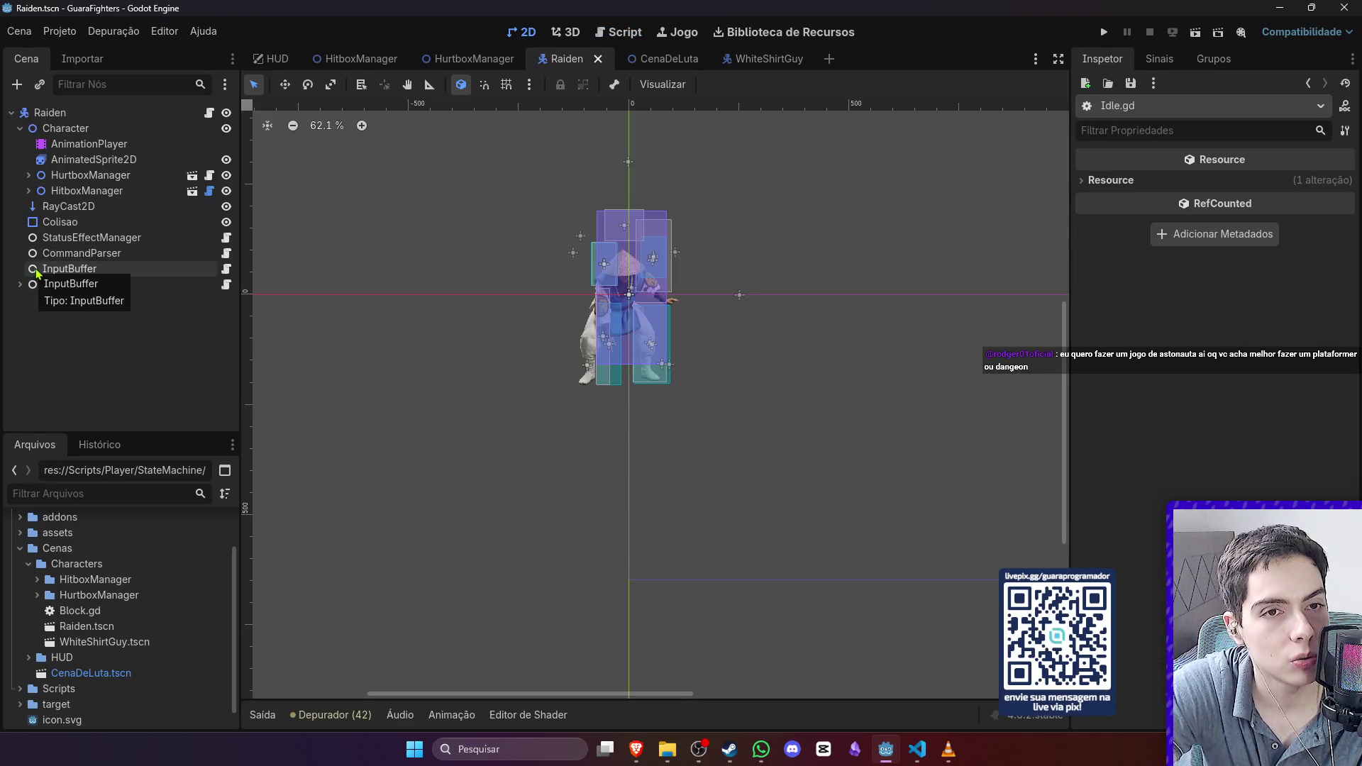
pyautogui.click(135, 237)
pyautogui.click(135, 253)
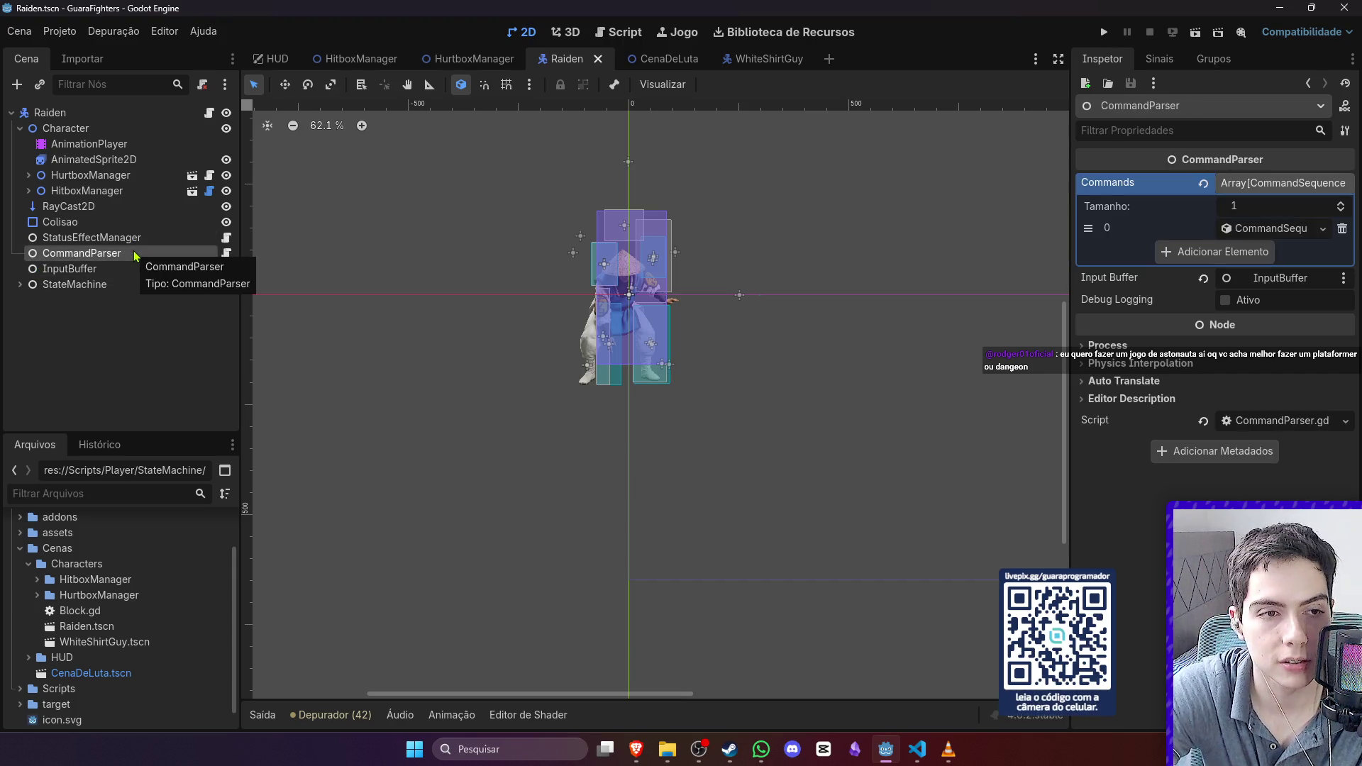
pyautogui.click(1246, 253)
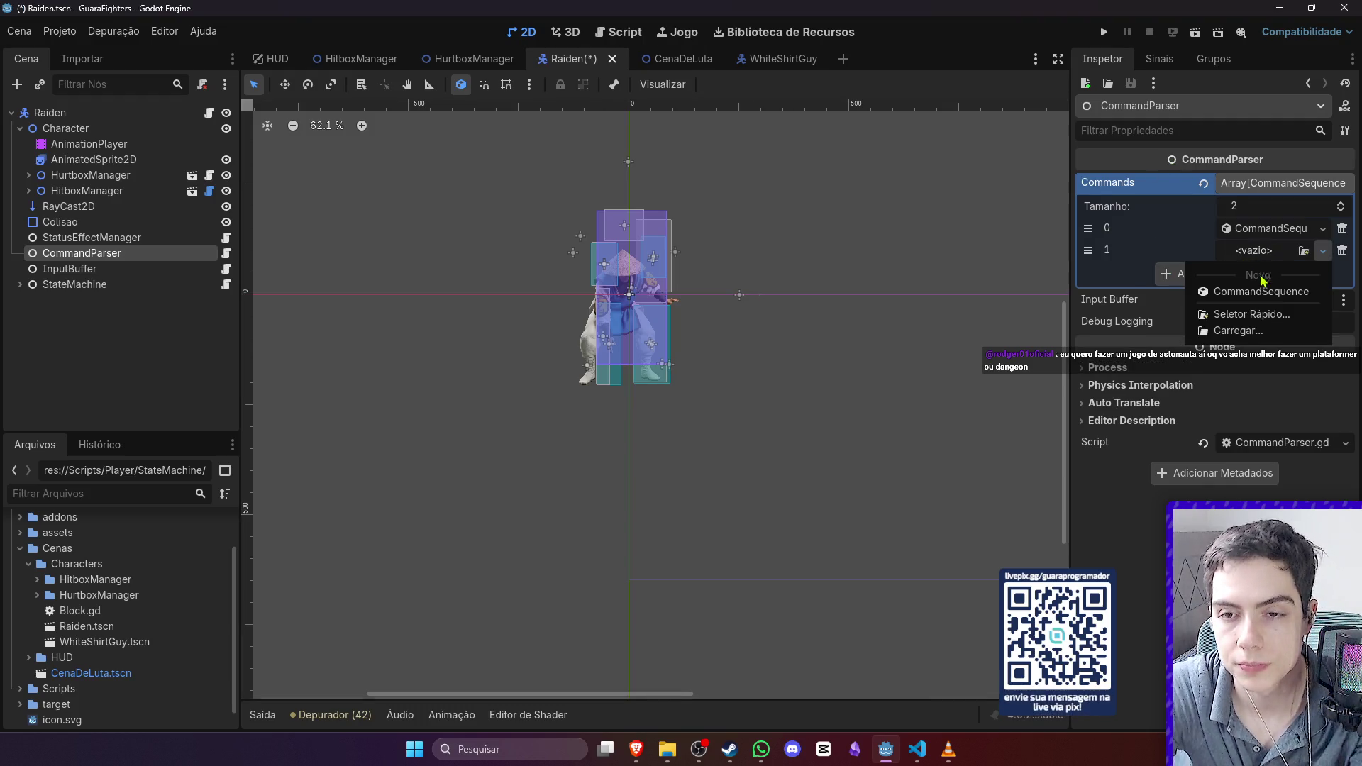
pyautogui.click(1261, 292)
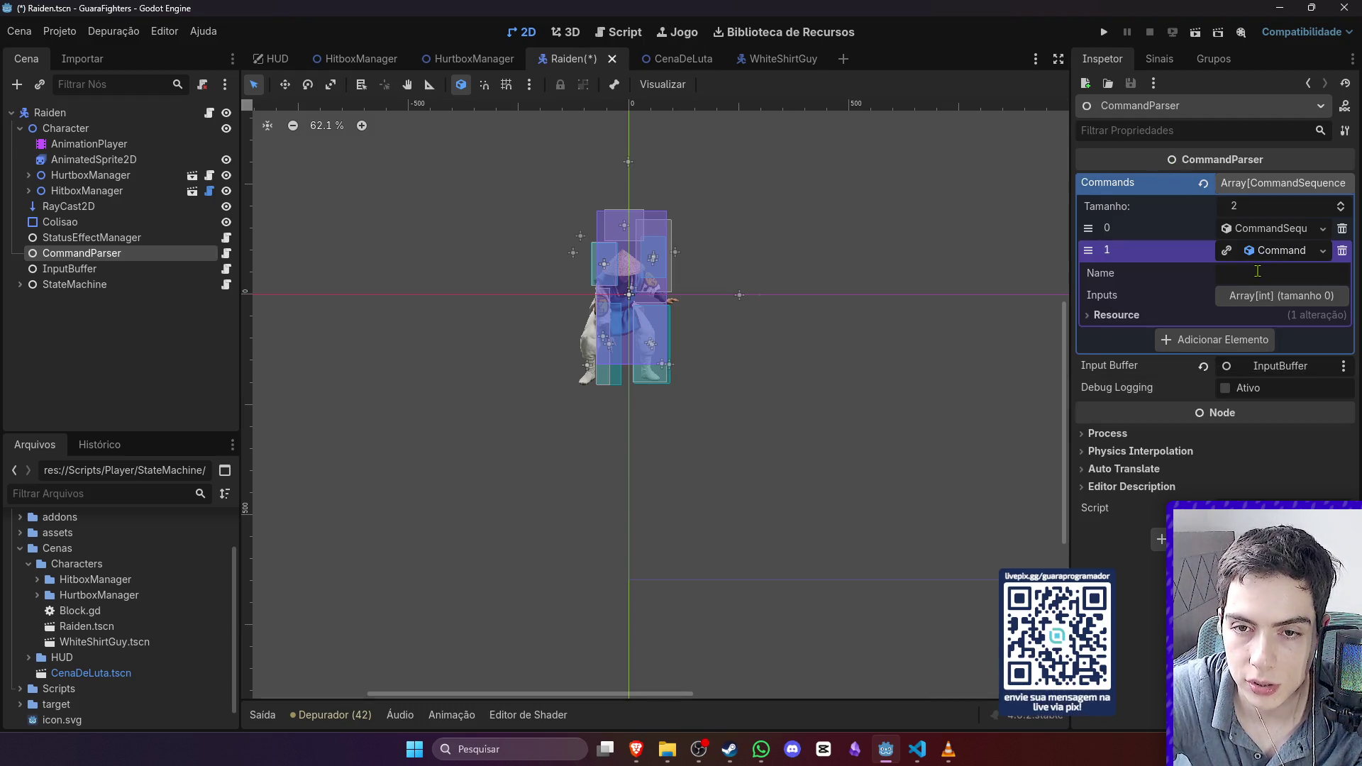
pyautogui.click(1263, 297)
pyautogui.click(1263, 272)
pyautogui.write('Sweep')
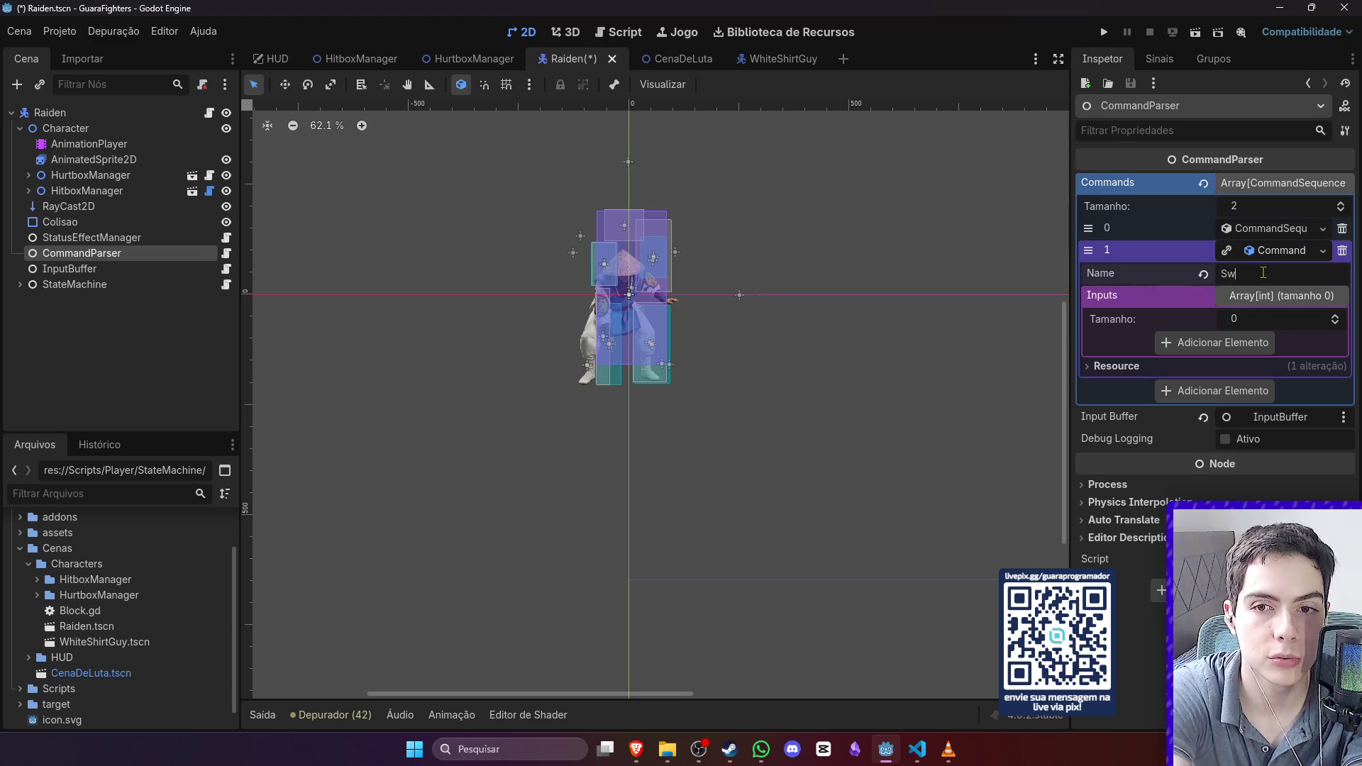
# Step: Give the Sweep command two inputs: Back, then Light Kick
pyautogui.click(1248, 343)
pyautogui.click(1249, 358)
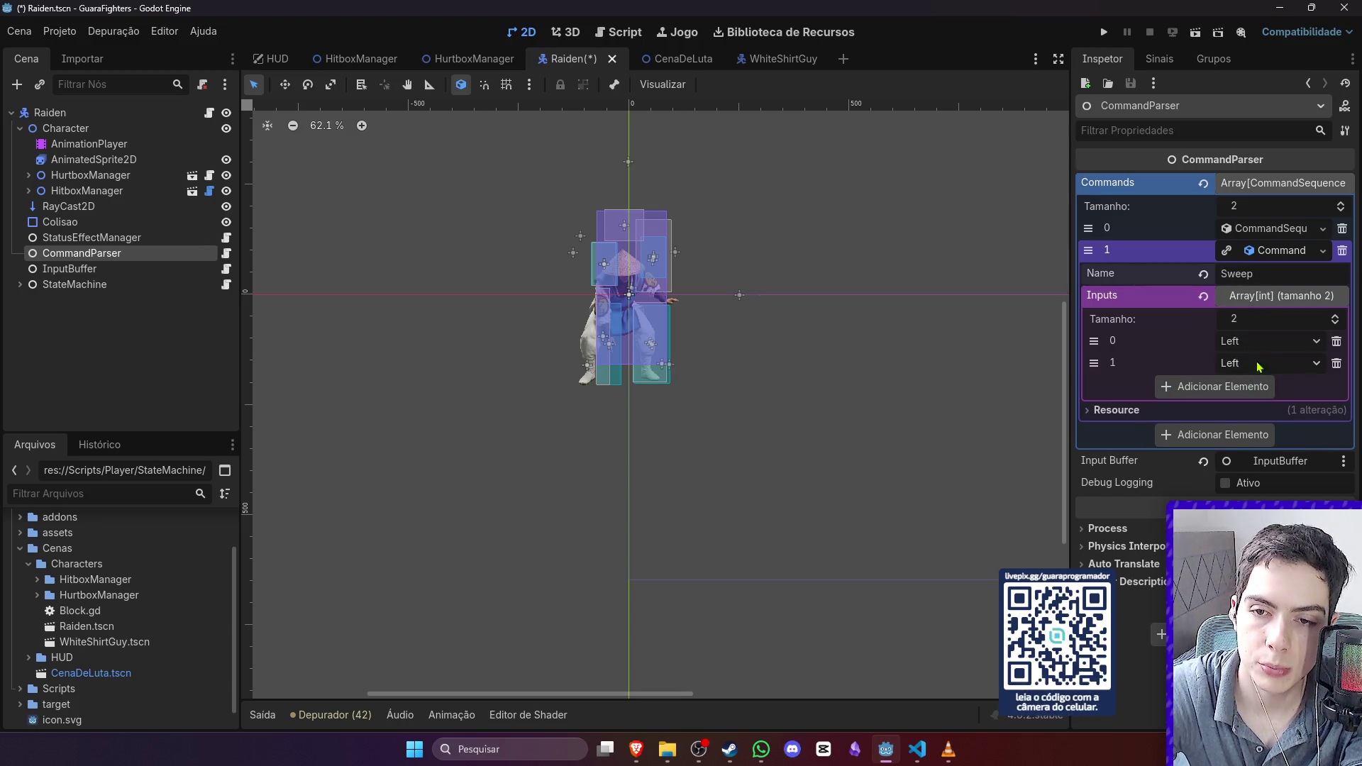
pyautogui.click(1252, 362)
pyautogui.click(1257, 448)
pyautogui.click(1277, 364)
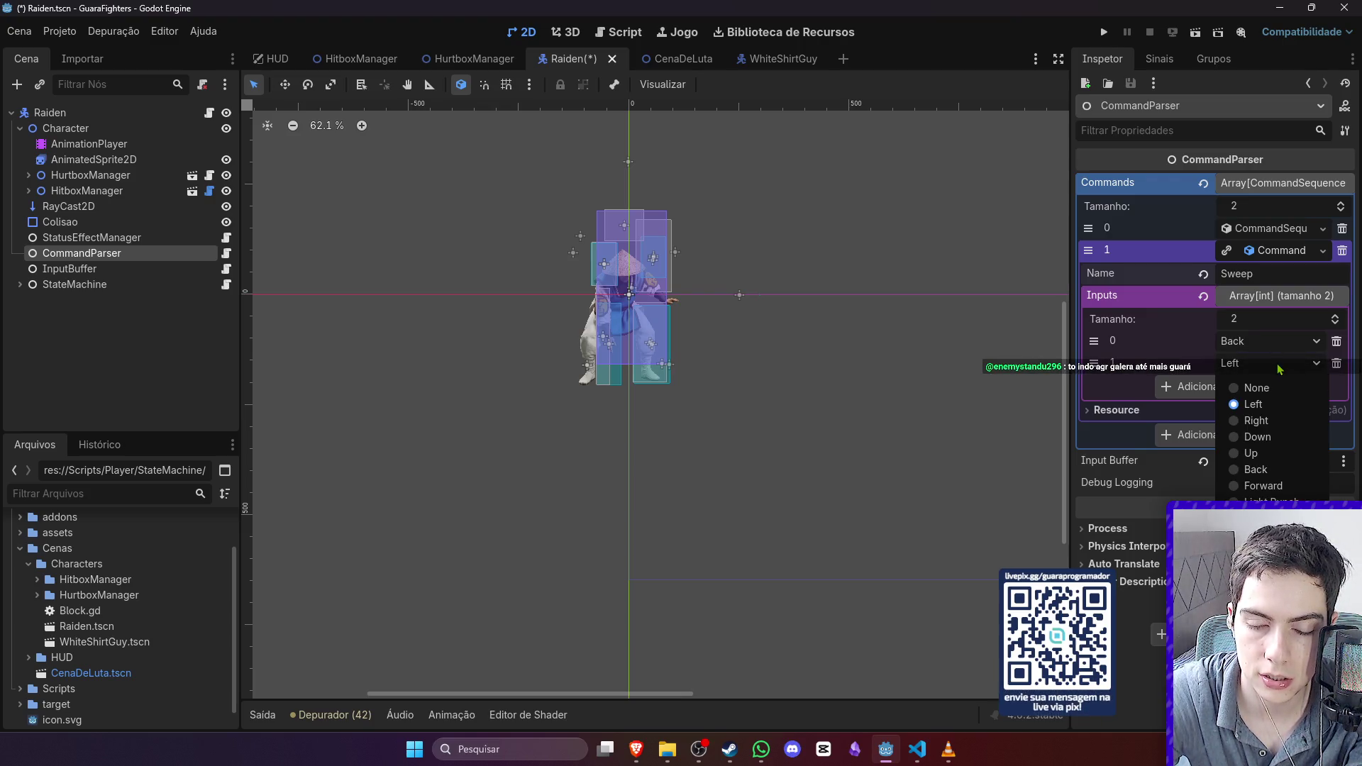
pyautogui.click(1253, 403)
pyautogui.hotkey('alt', 'Tab')
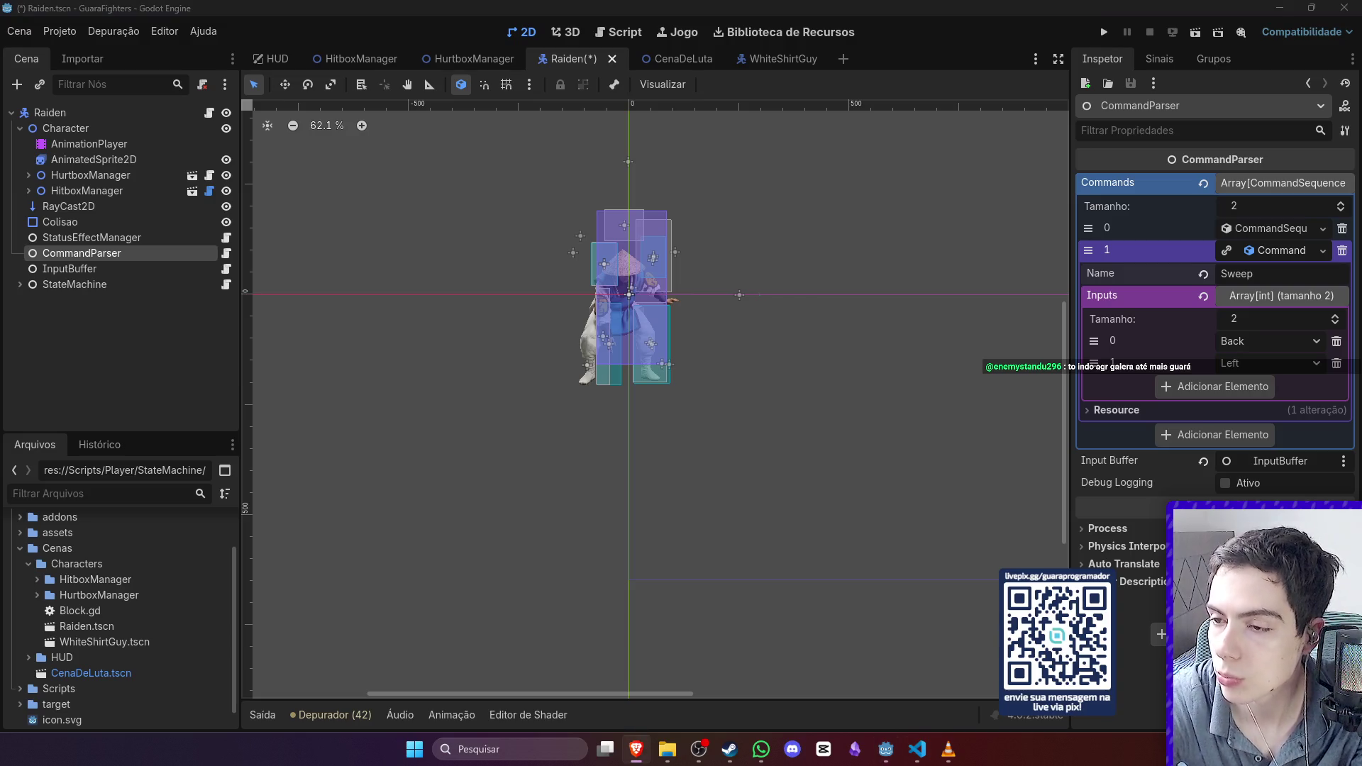
pyautogui.click(1270, 364)
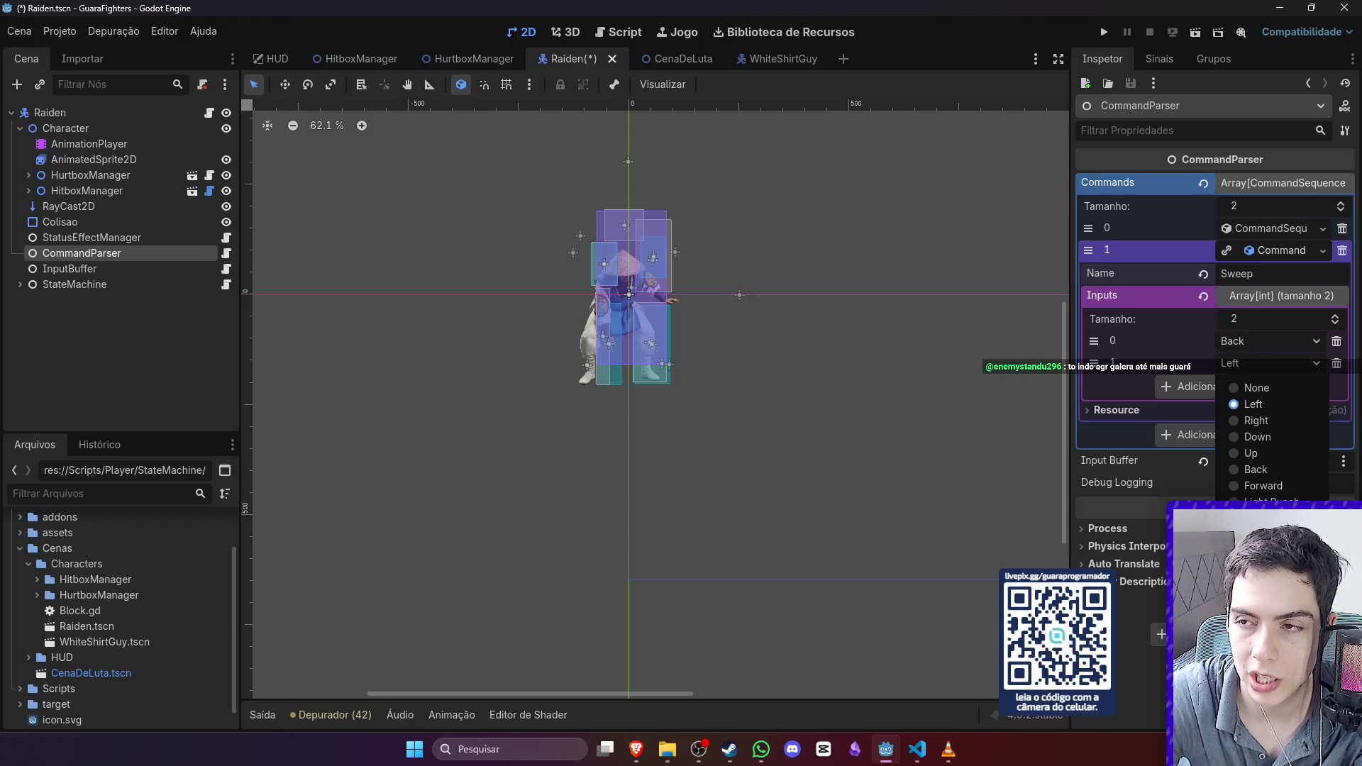
pyautogui.click(1266, 518)
pyautogui.hotkey('alt', 'Tab')
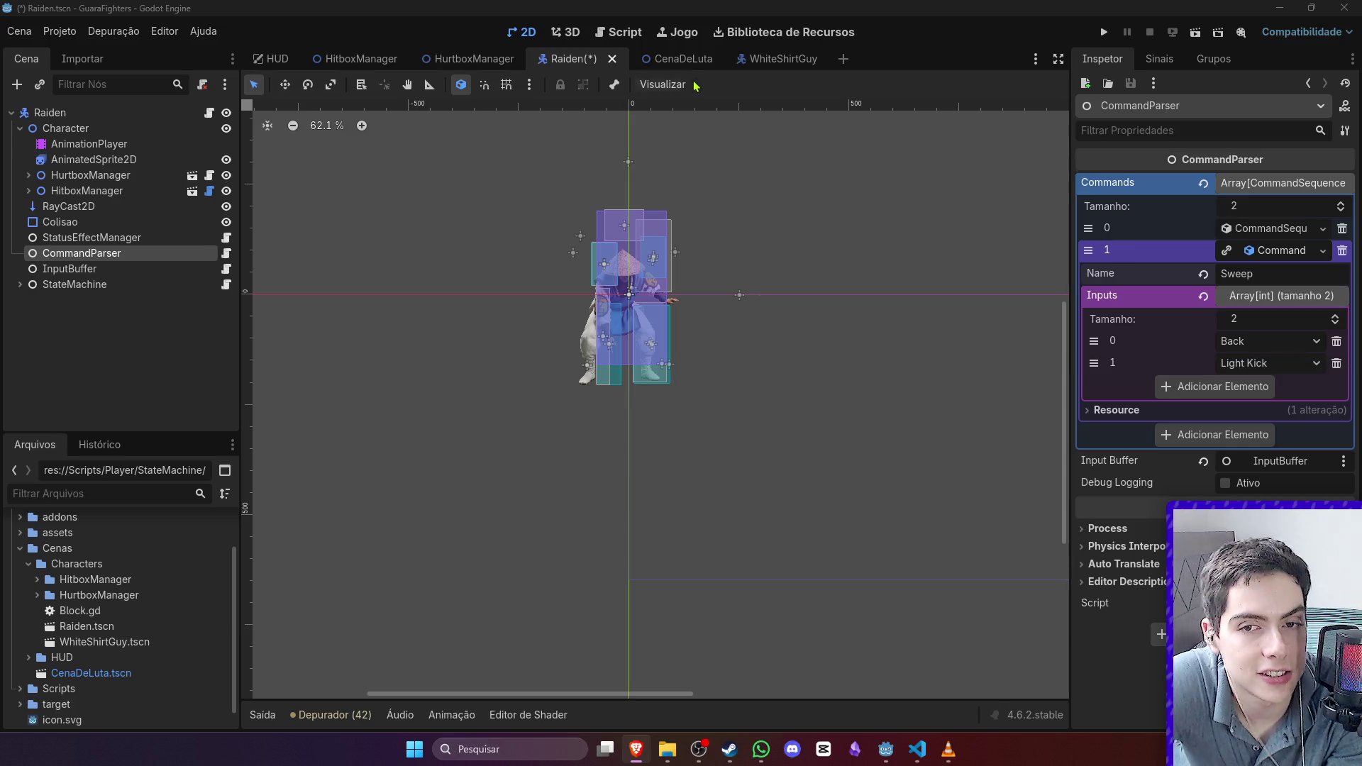
pyautogui.click(310, 294)
# Step: Save the scene and review the StateMachine.gd and Idle.gd scripts
pyautogui.hotkey('ctrl', 's')
pyautogui.click(226, 285)
pyautogui.scroll(-15, 557, 423)
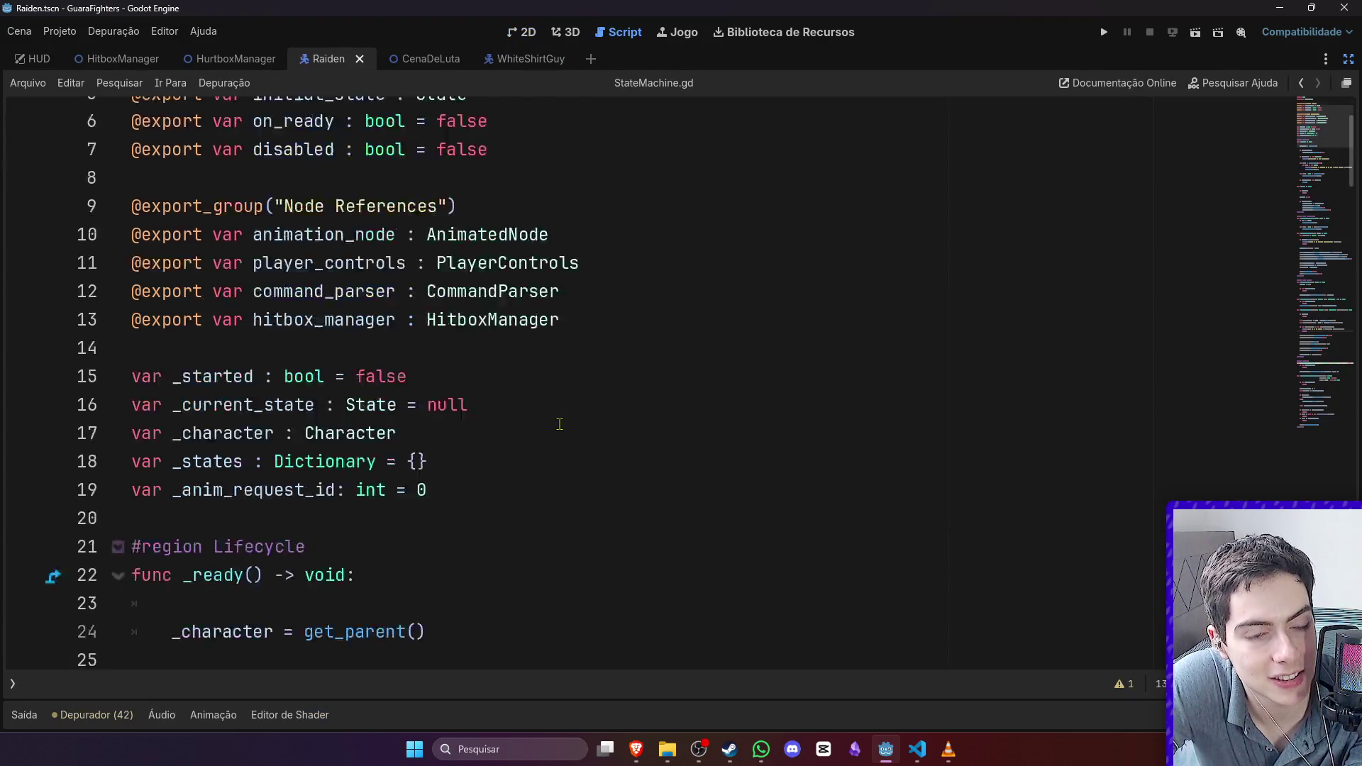
pyautogui.scroll(-2, 559, 425)
pyautogui.scroll(8, 559, 425)
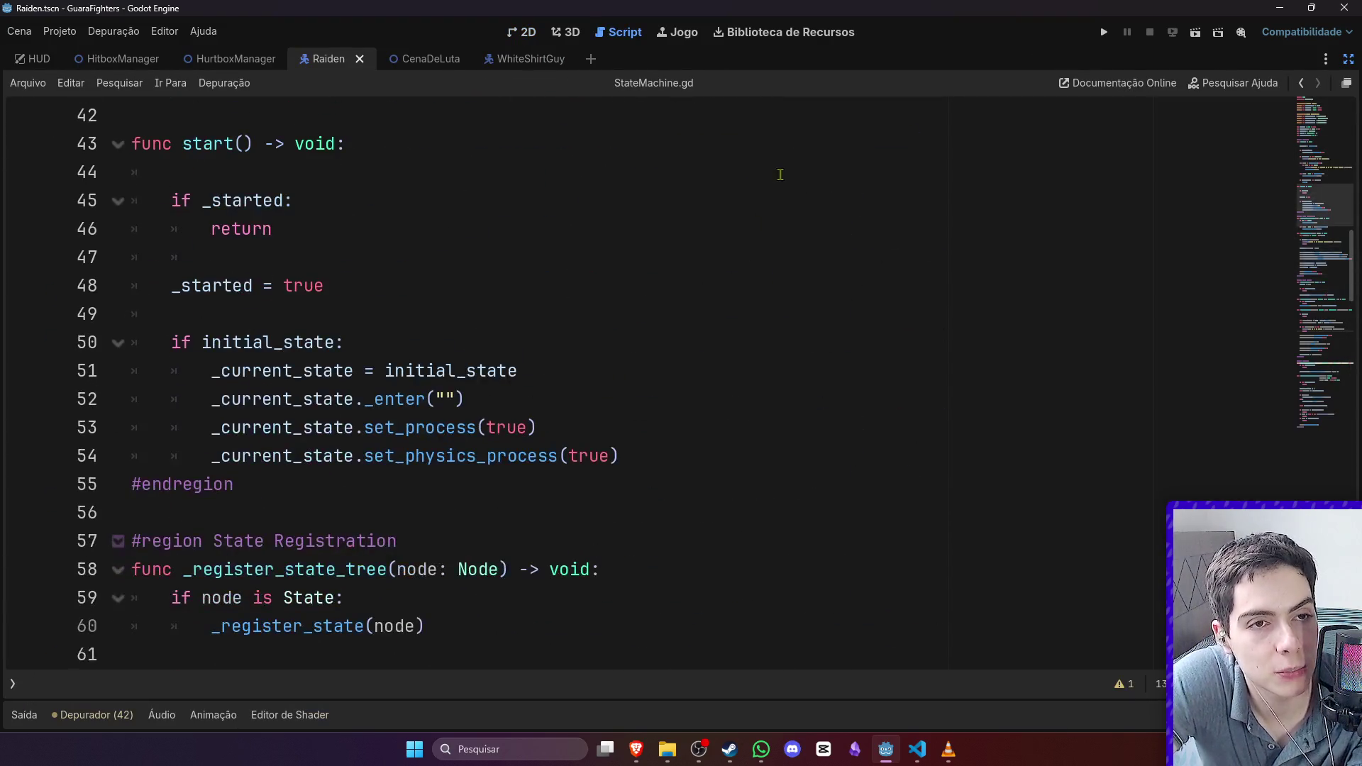
pyautogui.click(524, 32)
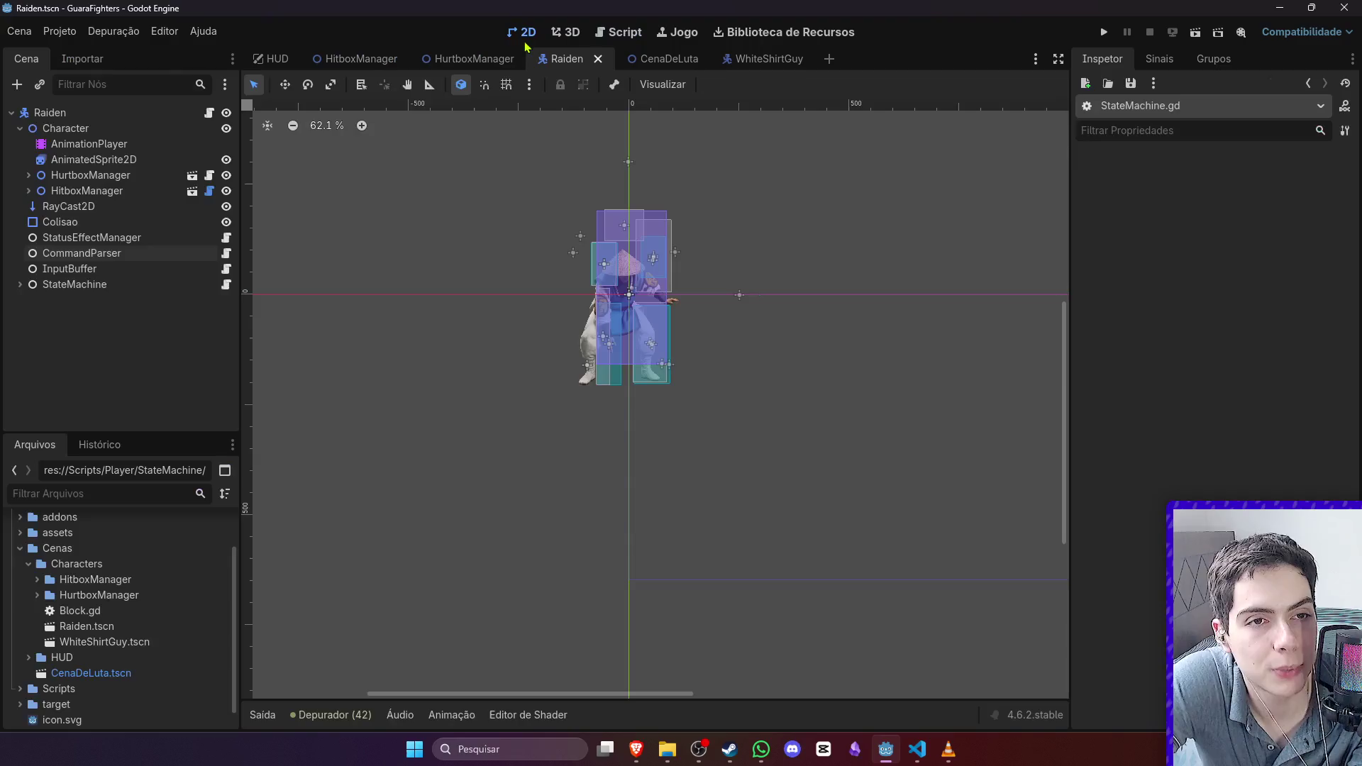
pyautogui.click(20, 284)
pyautogui.click(220, 317)
pyautogui.scroll(-4, 482, 412)
pyautogui.scroll(4, 482, 411)
pyautogui.scroll(-6, 468, 454)
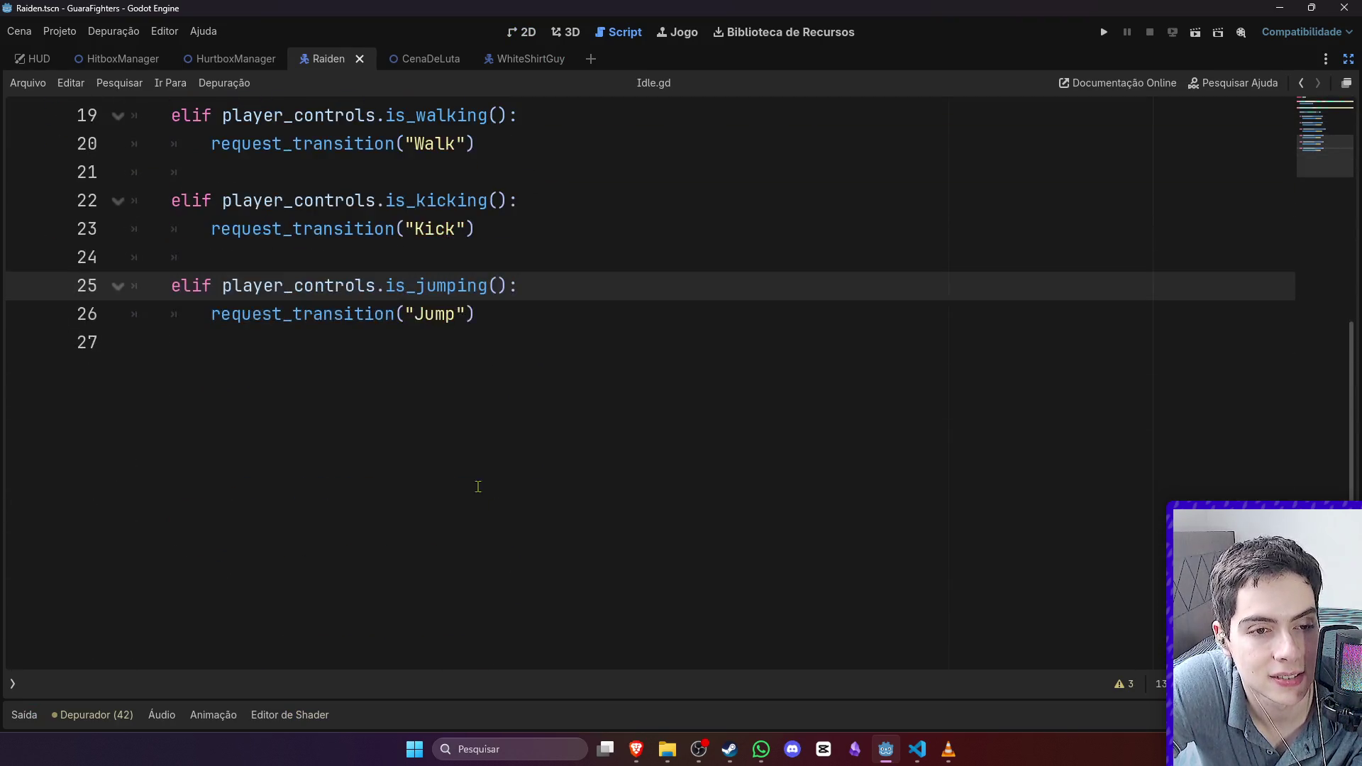
pyautogui.scroll(2, 428, 212)
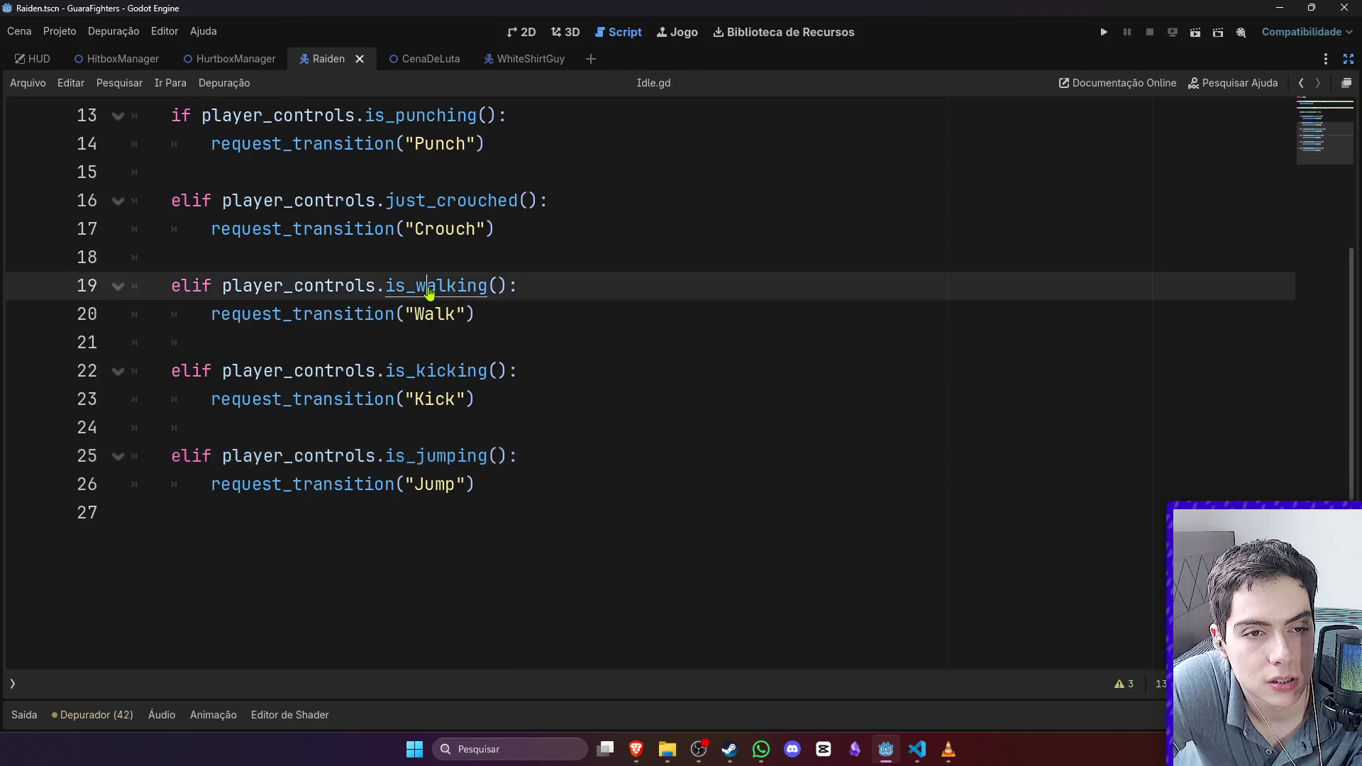
# Step: Check the is_walking definition, then open the Walk state's script, Walk.gd
pyautogui.keyDown('ctrl'); pyautogui.click(426, 286); pyautogui.keyUp('ctrl')
pyautogui.scroll(-4, 472, 405)
pyautogui.scroll(4, 472, 405)
pyautogui.hotkey('alt', 'Left')
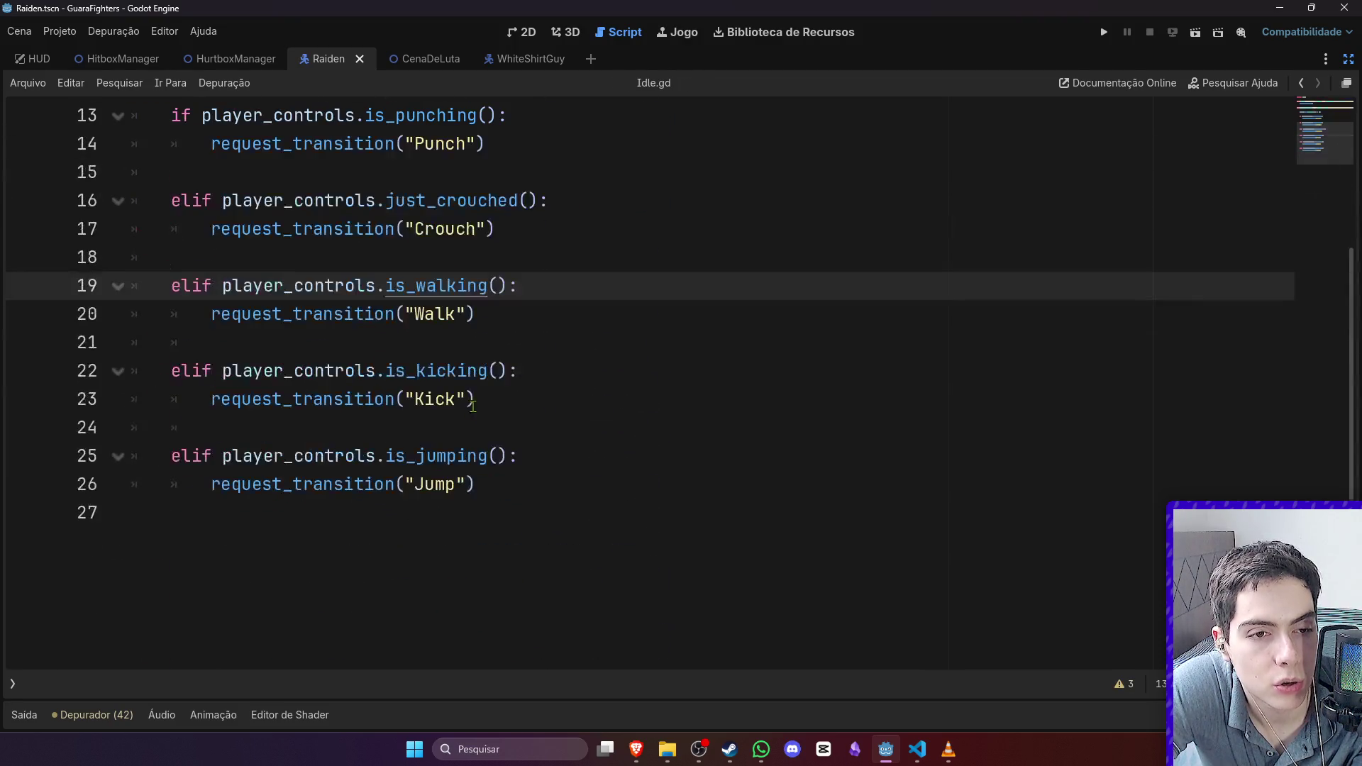
pyautogui.hotkey('alt', 'Left')
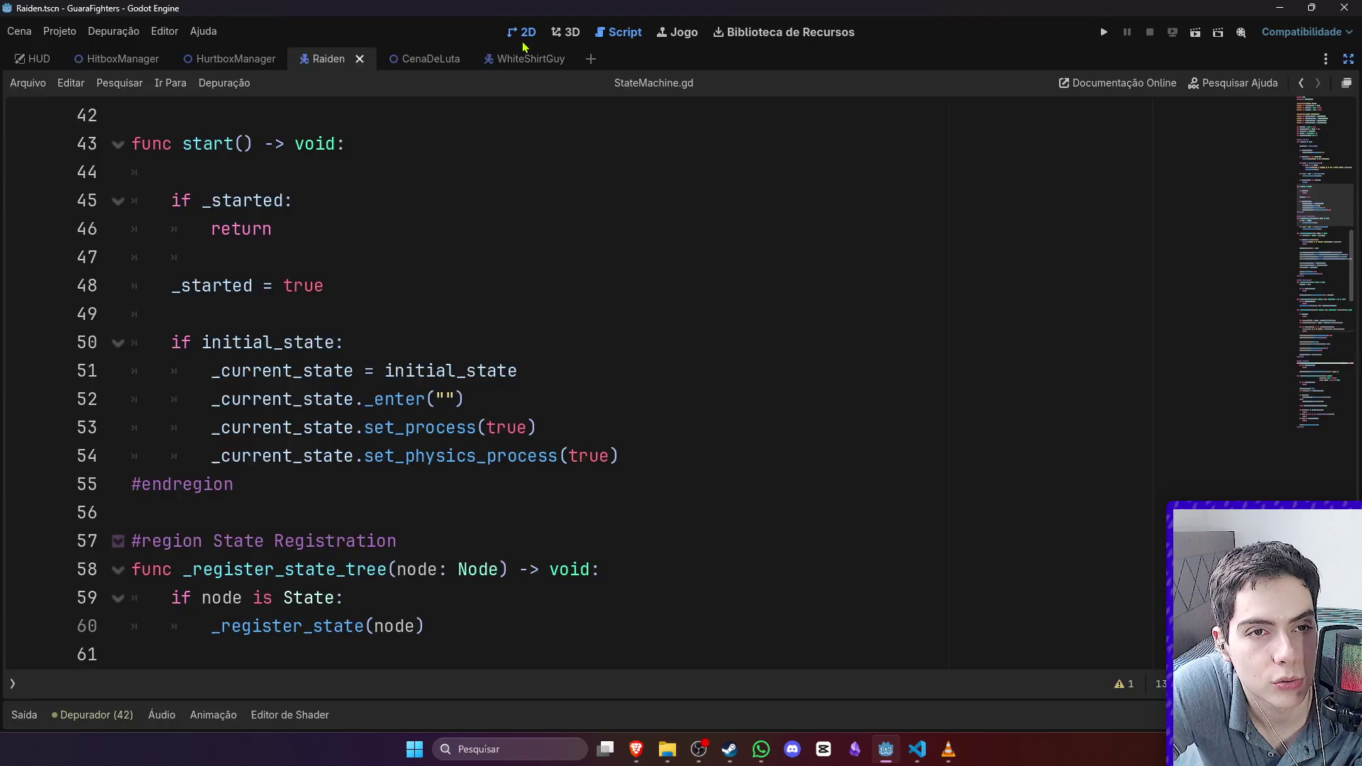
pyautogui.click(525, 32)
pyautogui.click(220, 331)
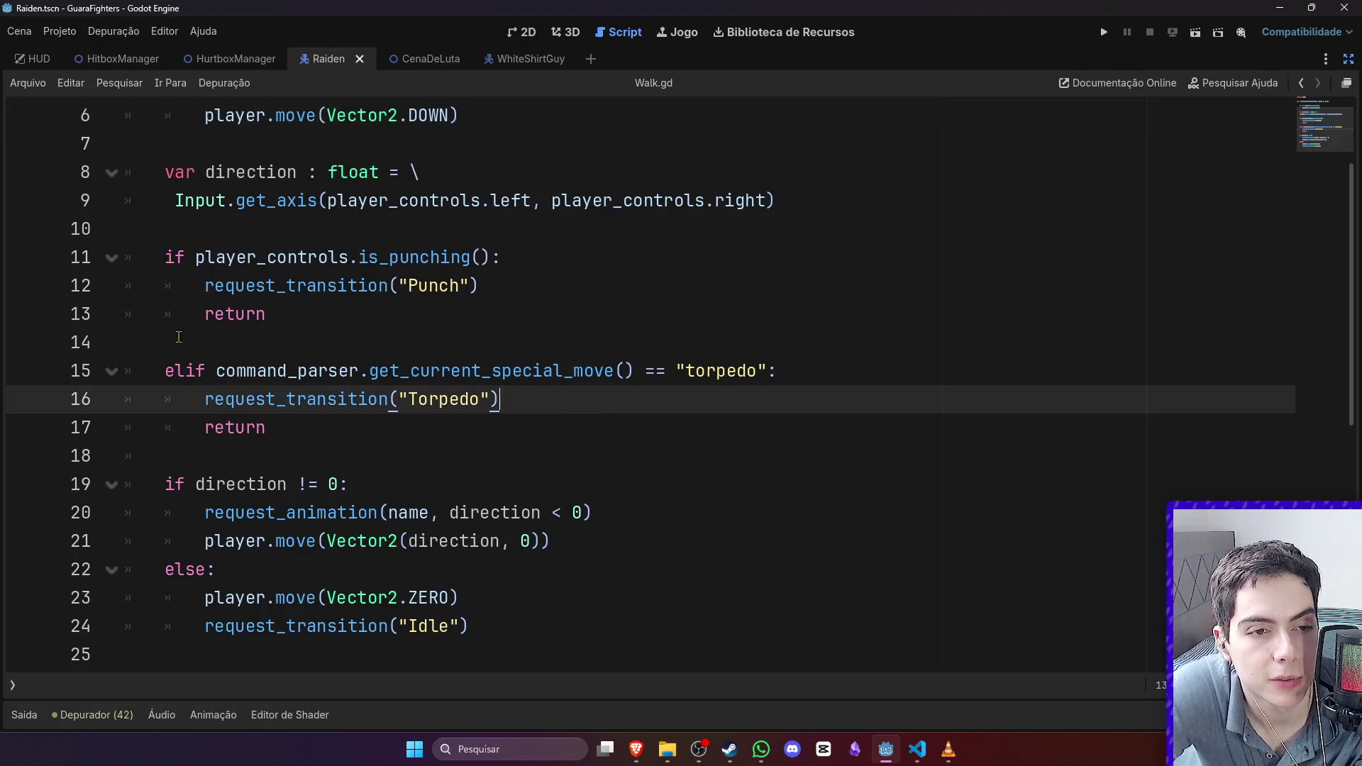
# Step: Below the torpedo branch, add an elif testing command_parser.get_current_special_move() == "sweep"
pyautogui.click(322, 426)
pyautogui.press('Return')
pyautogui.press('Return')
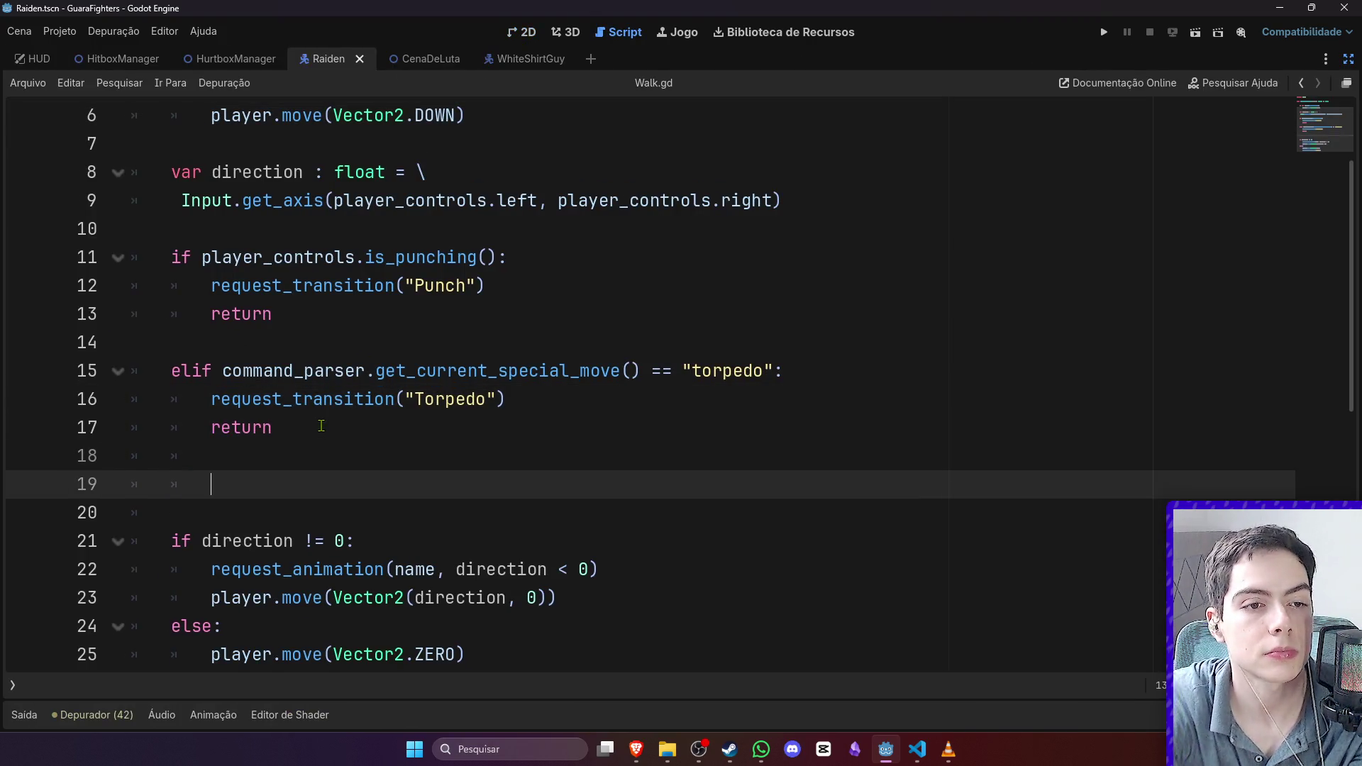
pyautogui.write('elif command')
pyautogui.press('Return')
pyautogui.write('.get_')
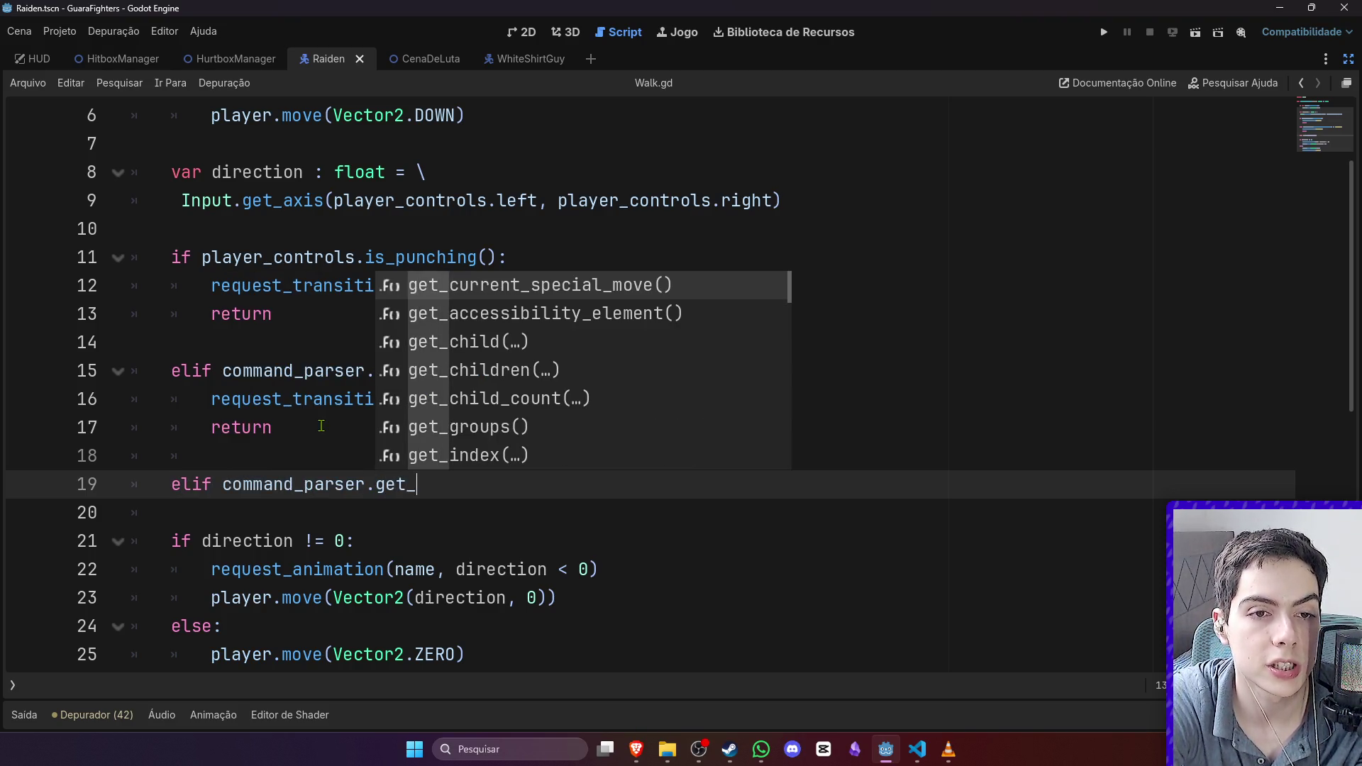
pyautogui.press('Return')
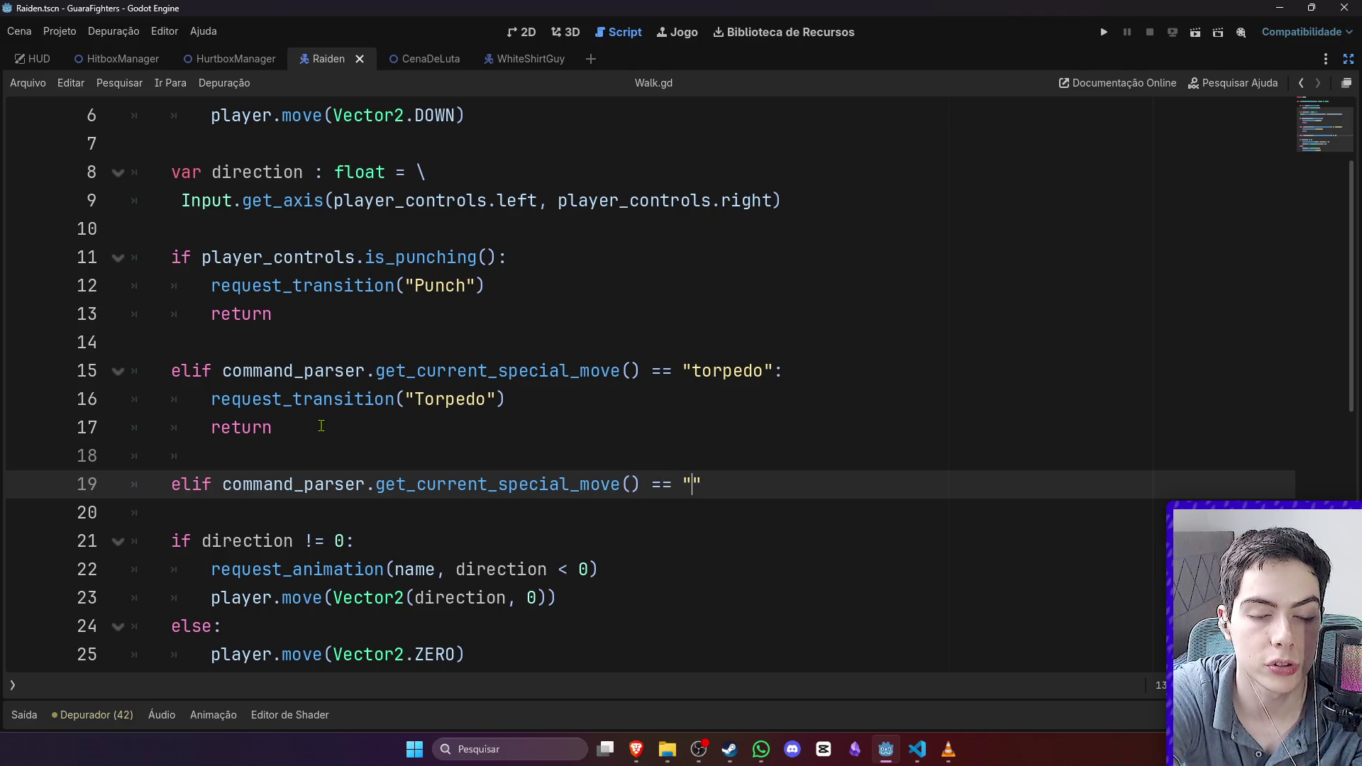
pyautogui.write(':')
# Step: Fill the sweep branch with request_transition("Sweep") followed by return
pyautogui.press('Return')
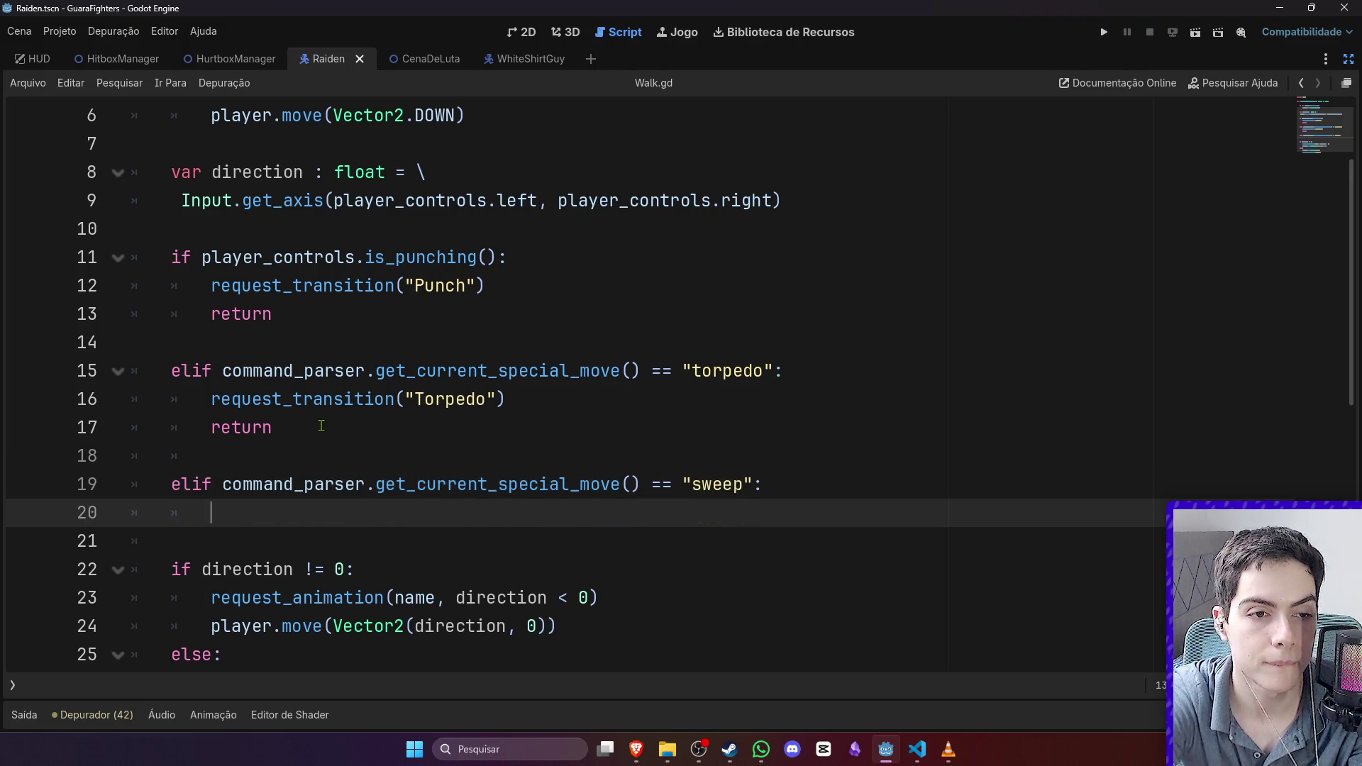
pyautogui.write('reques')
pyautogui.press('Escape')
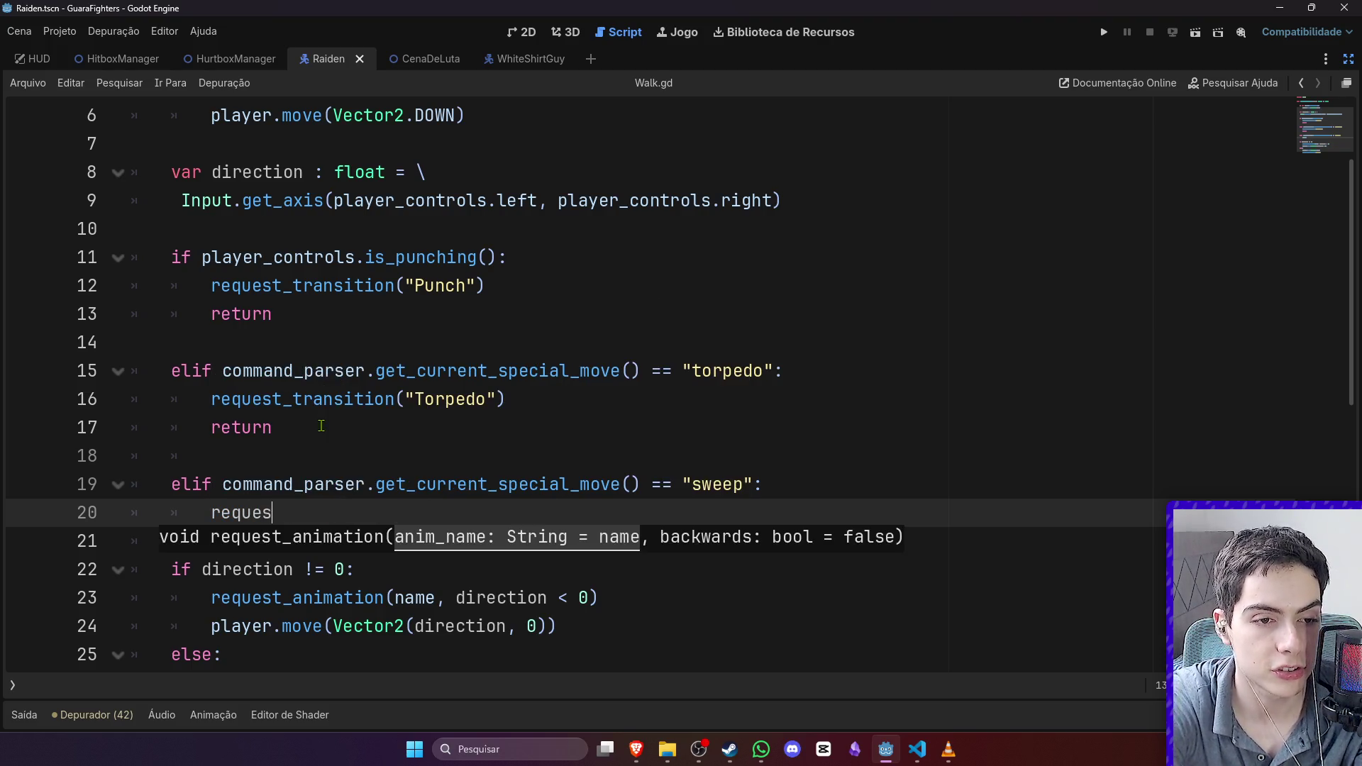
pyautogui.write('t_tr')
pyautogui.press('Return')
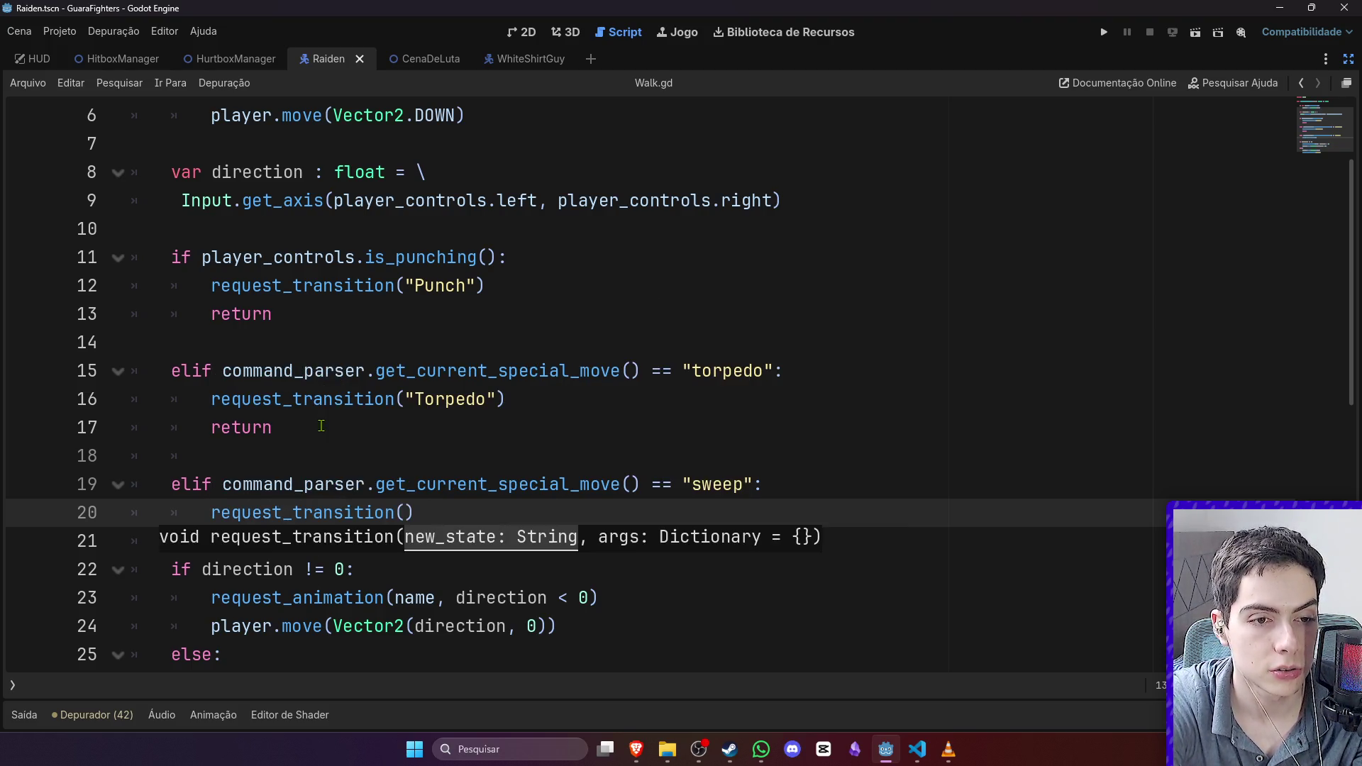
pyautogui.write('Sweep')
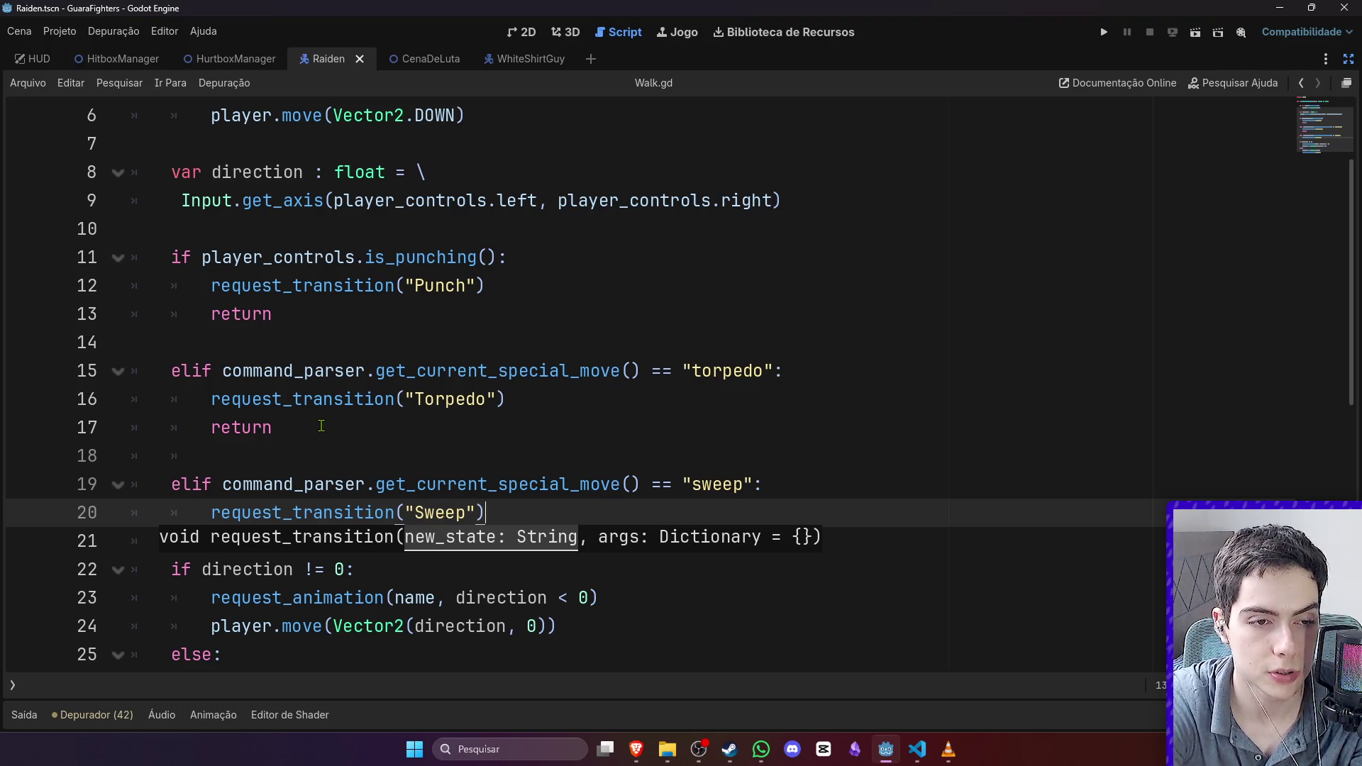
pyautogui.press('Return')
pyautogui.write('return')
# Step: Save Walk.gd and return to the Raiden scene view
pyautogui.hotkey('ctrl', 's')
pyautogui.click(321, 426)
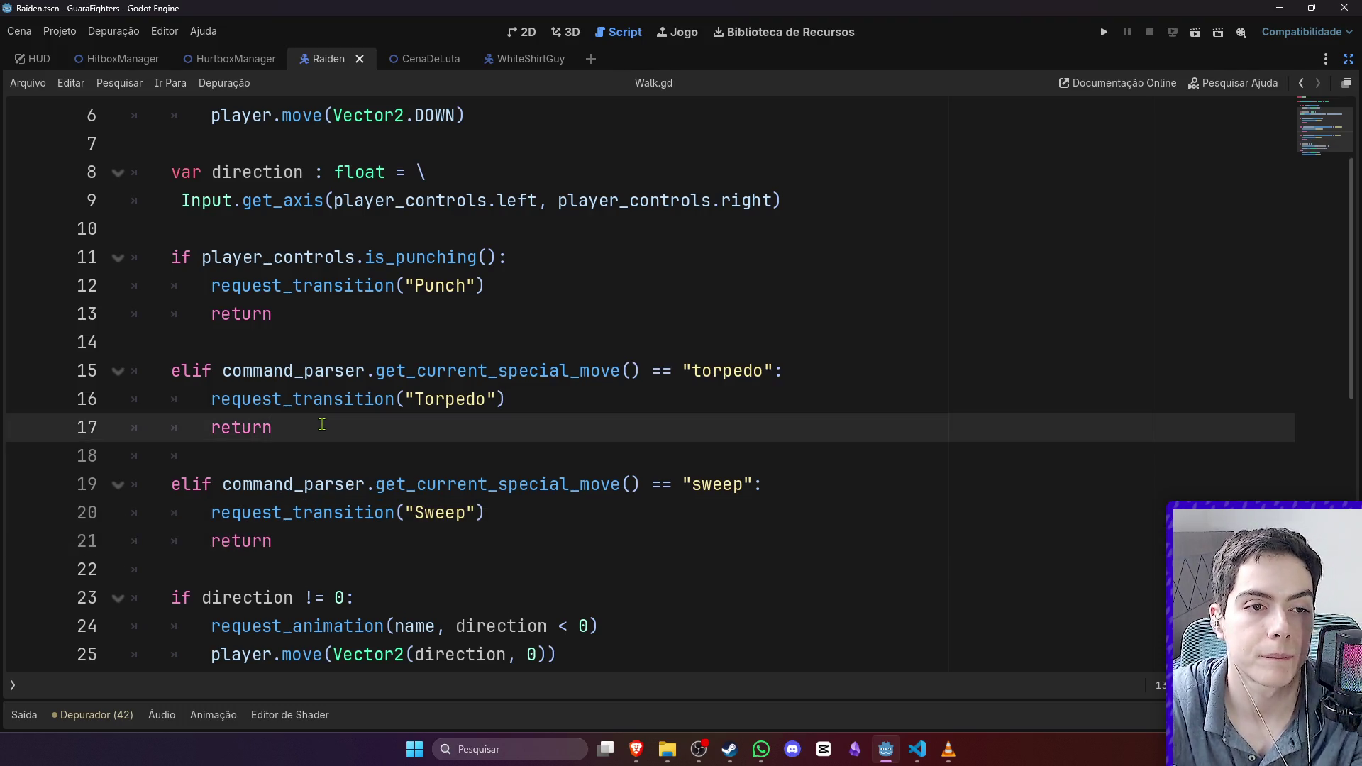
pyautogui.click(513, 34)
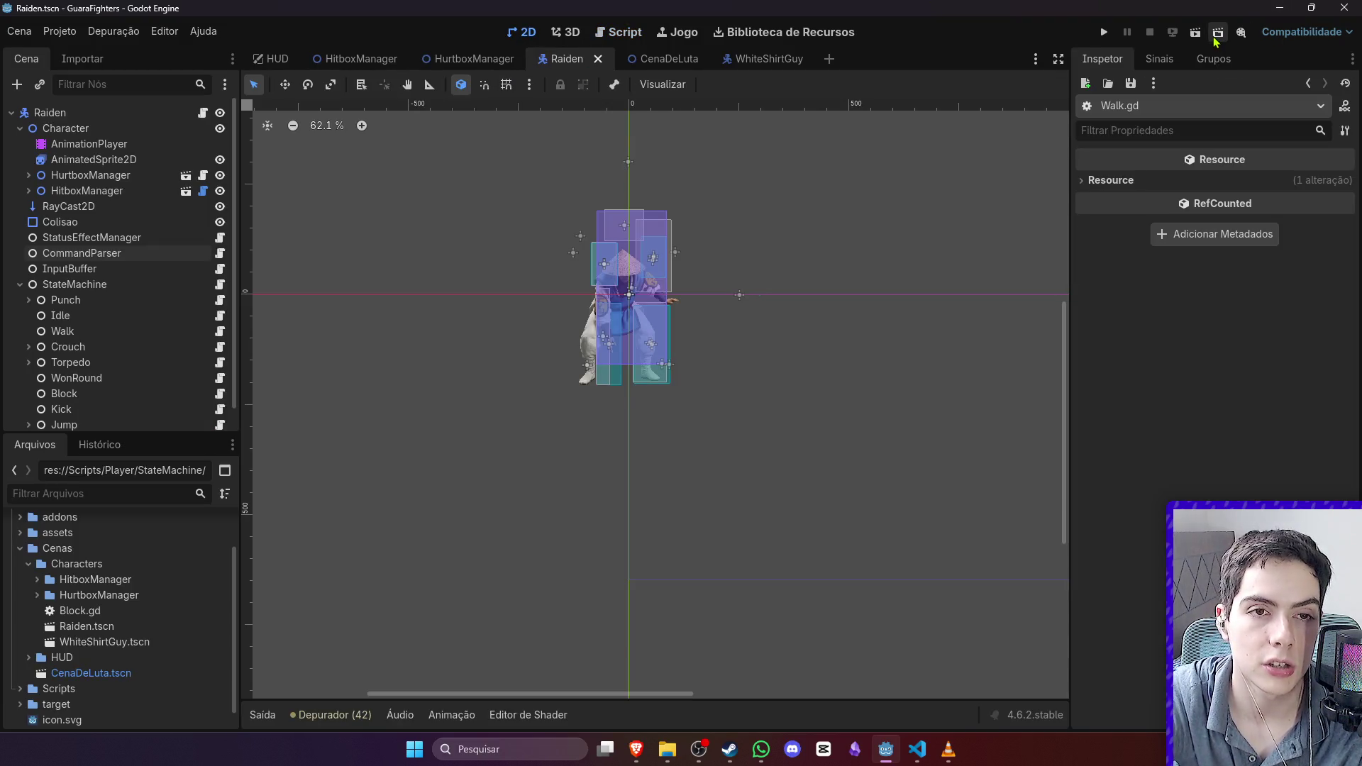
pyautogui.click(59, 31)
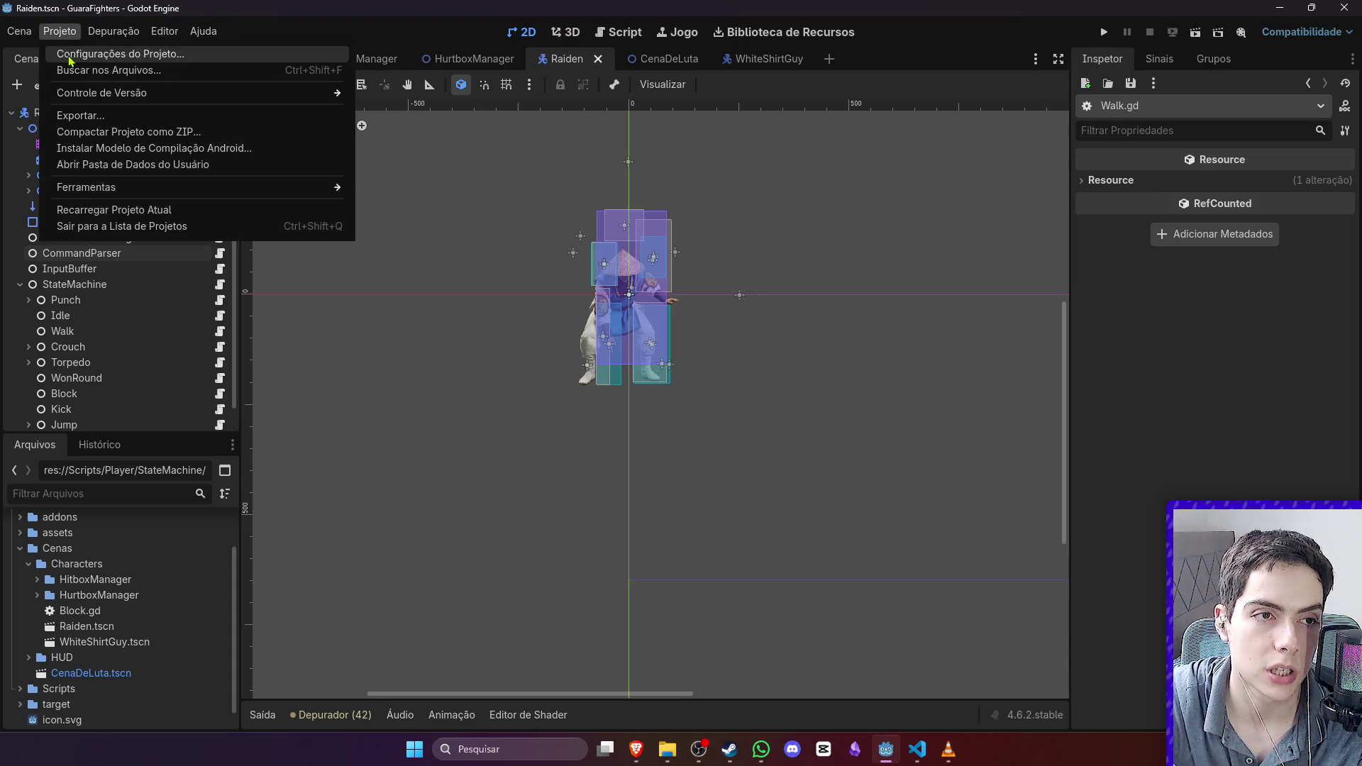
pyautogui.click(78, 55)
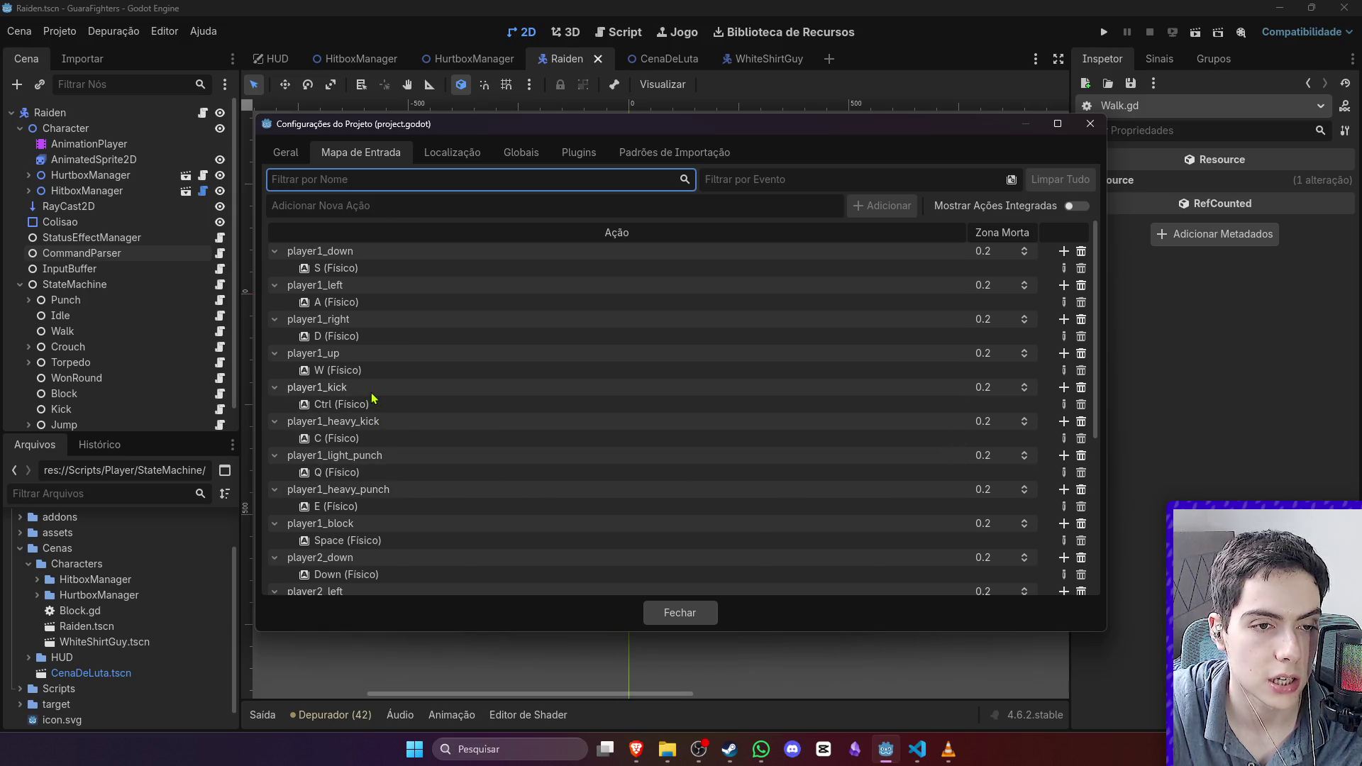
pyautogui.doubleClick(329, 388)
pyautogui.click(330, 390)
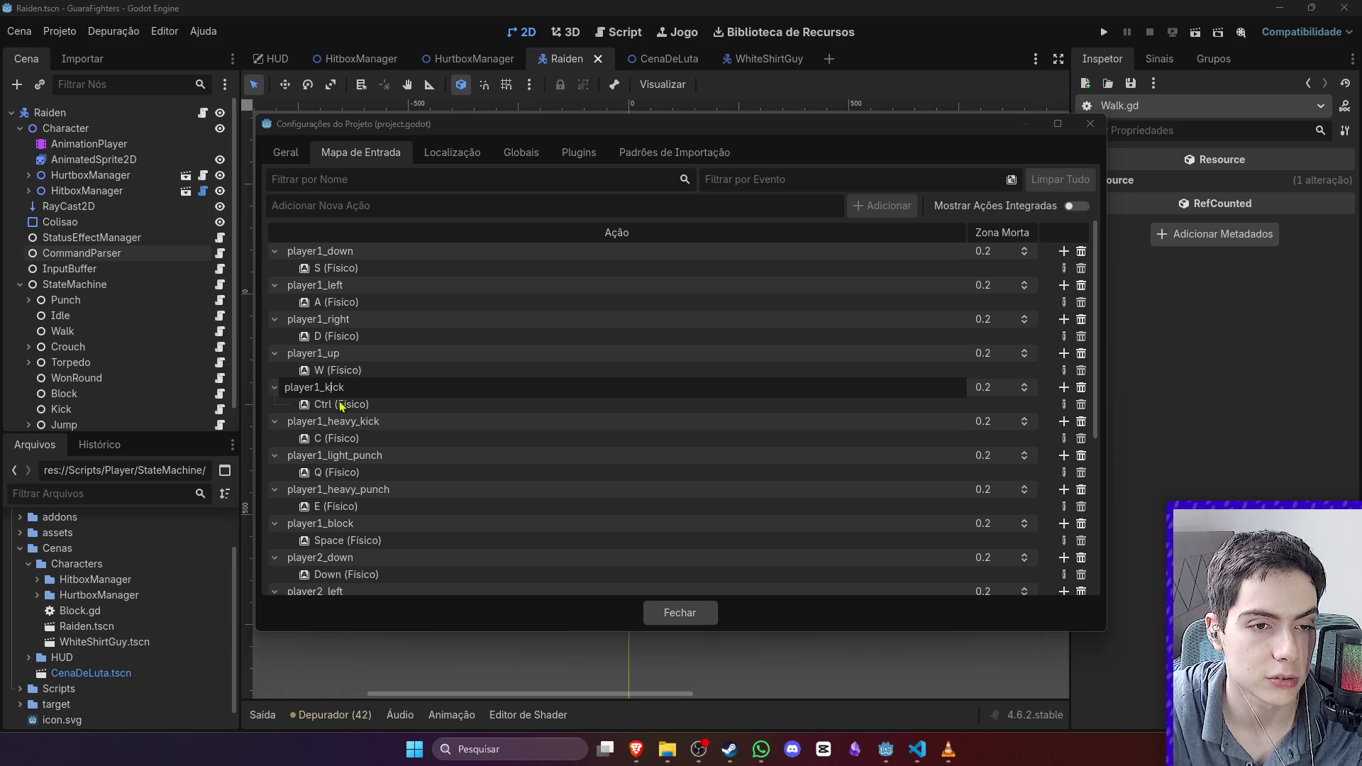
pyautogui.click(1090, 123)
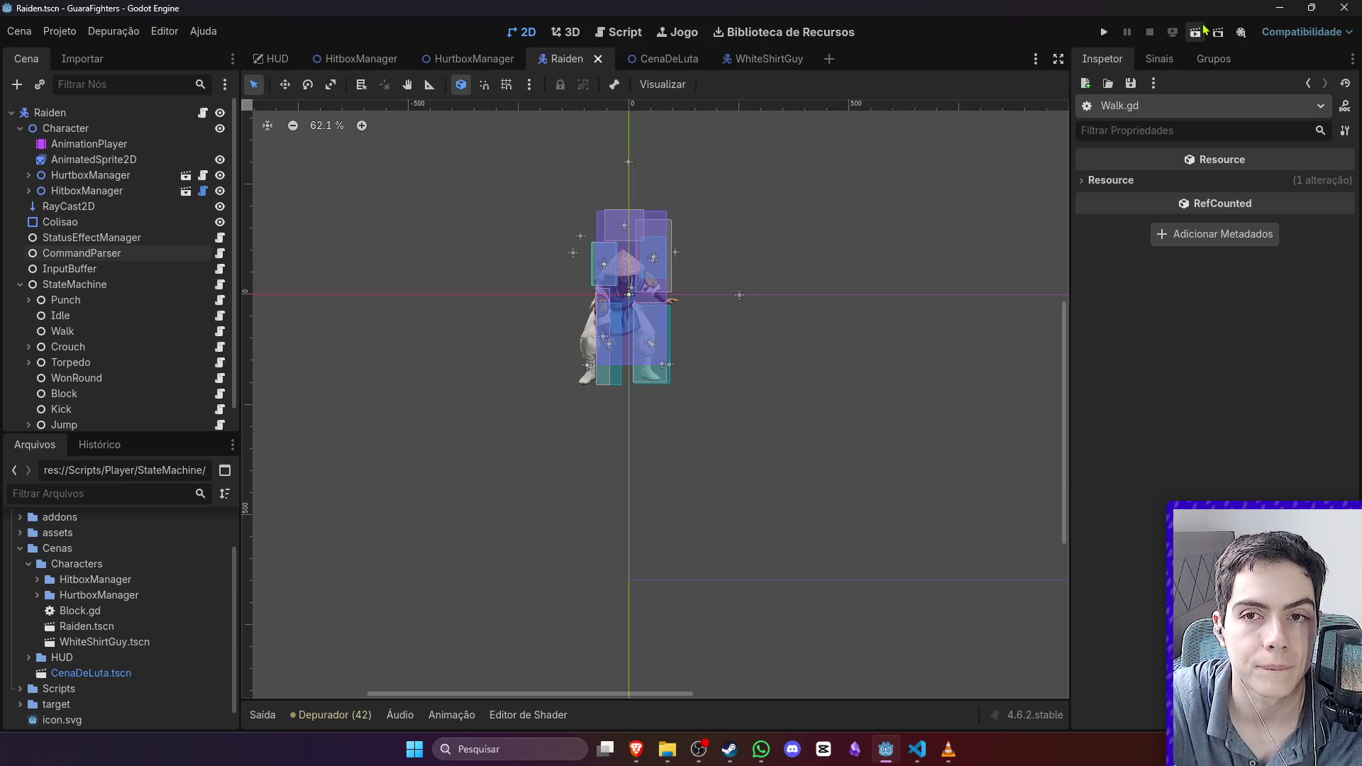
pyautogui.click(1198, 36)
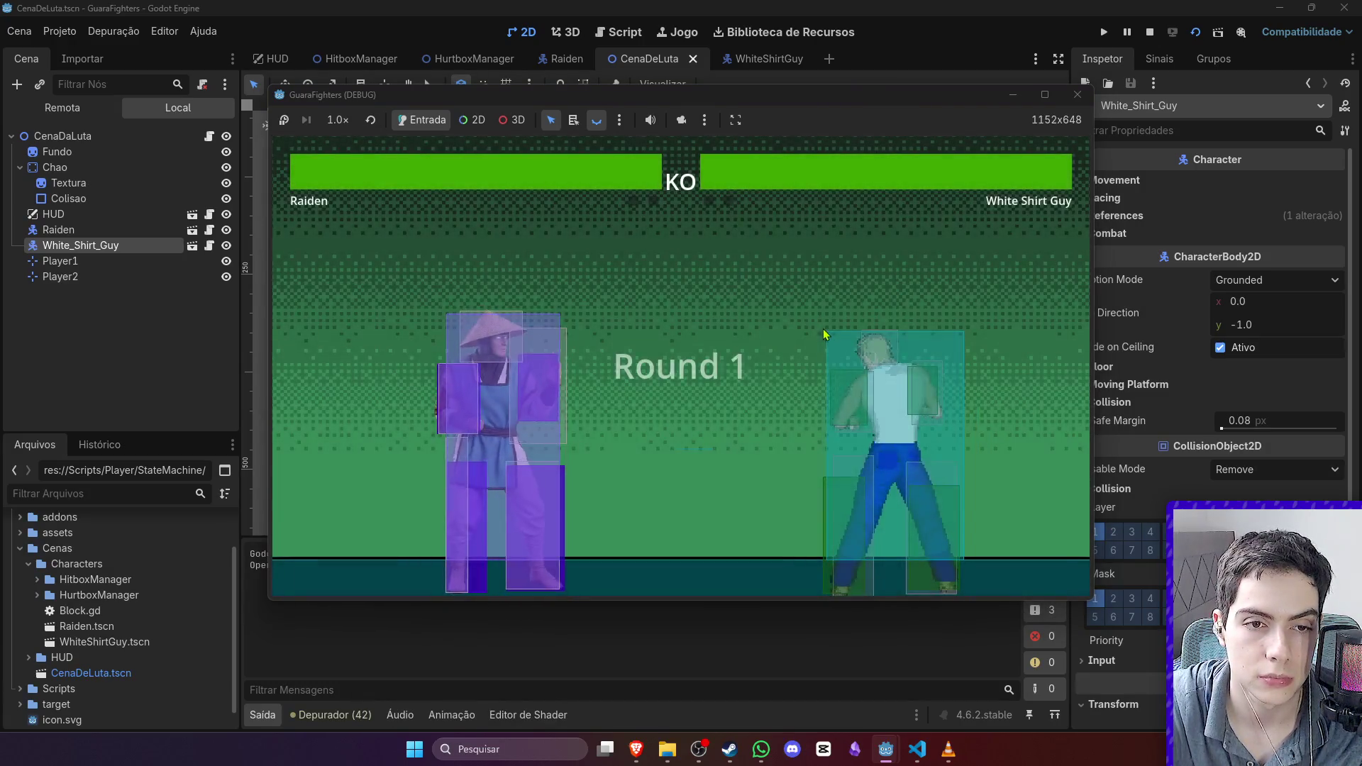
# Step: Walk Raiden back and forth across the arena, kicking while moving
pyautogui.press('a')
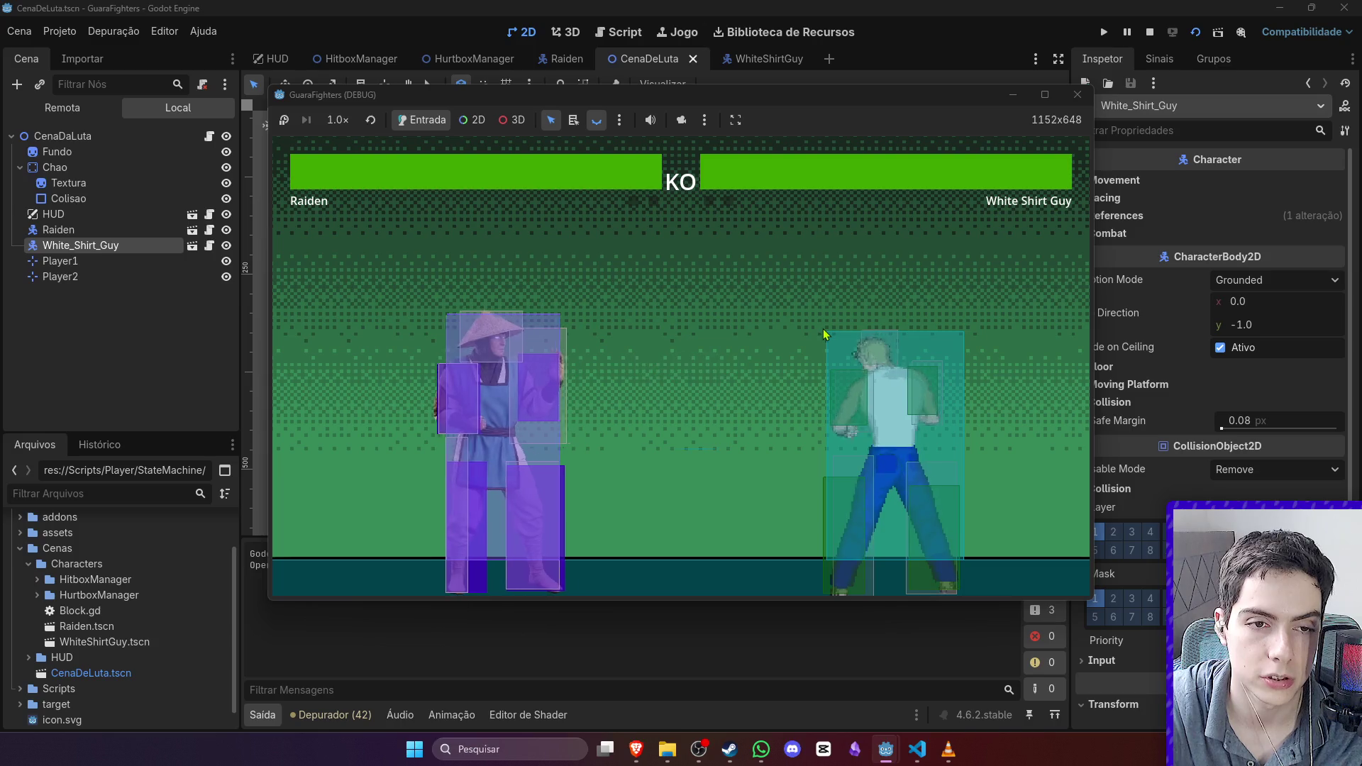
pyautogui.press('d')
pyautogui.press('a')
pyautogui.press('k')
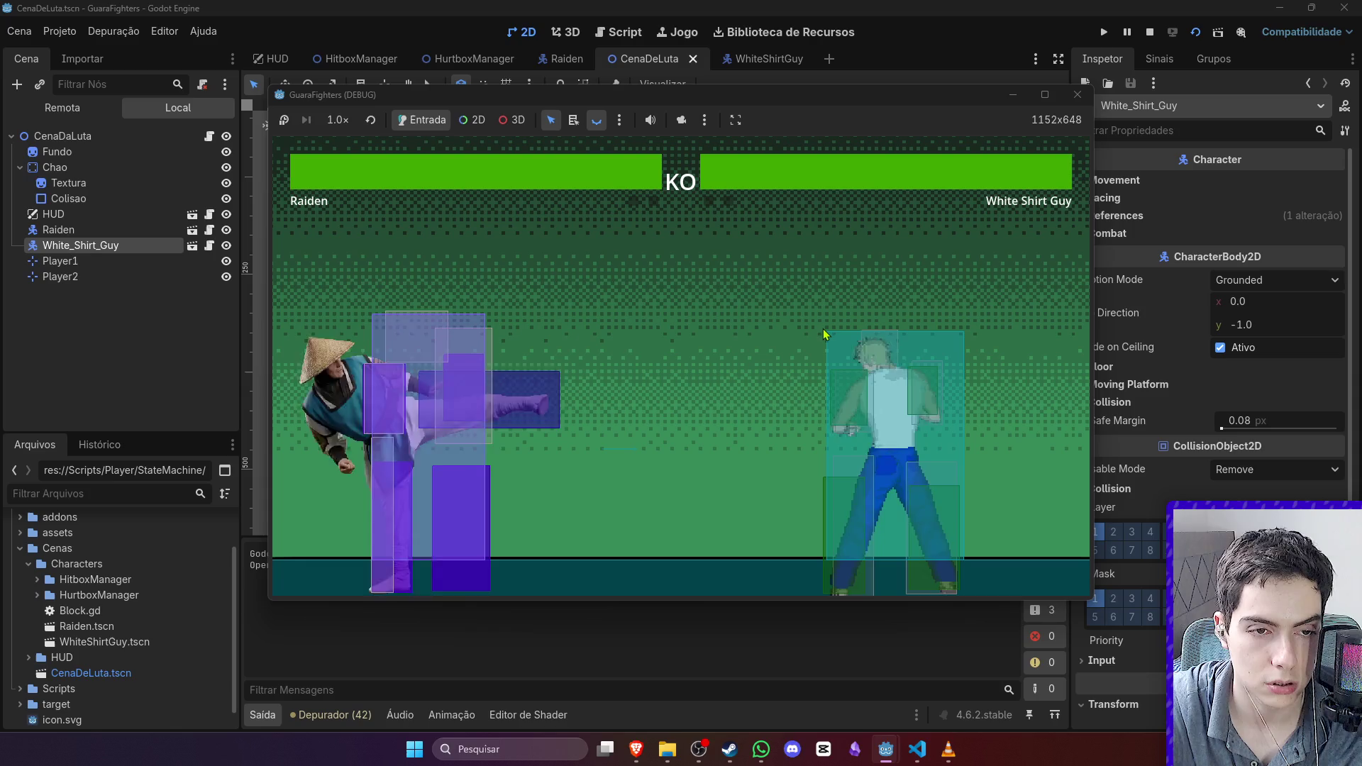
pyautogui.press('d')
pyautogui.press('k')
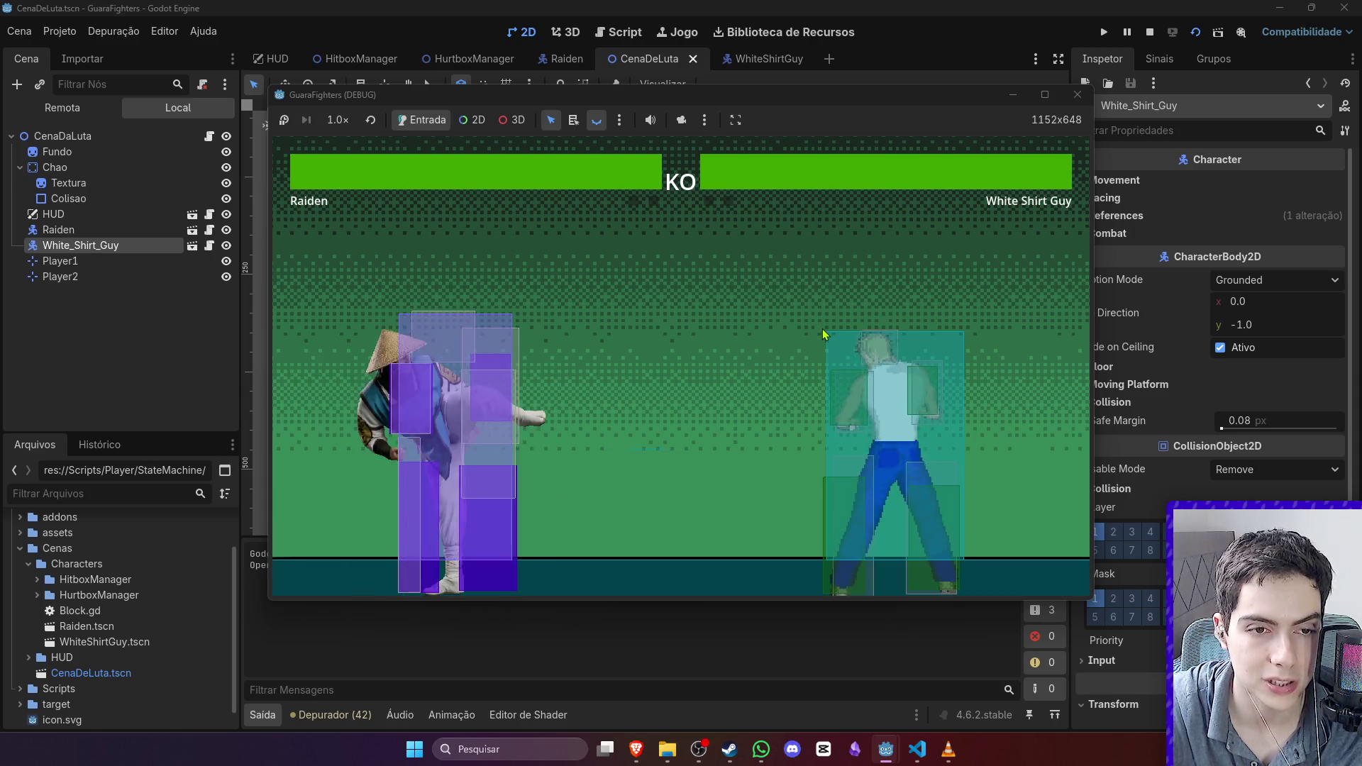
pyautogui.press('d')
pyautogui.press('k')
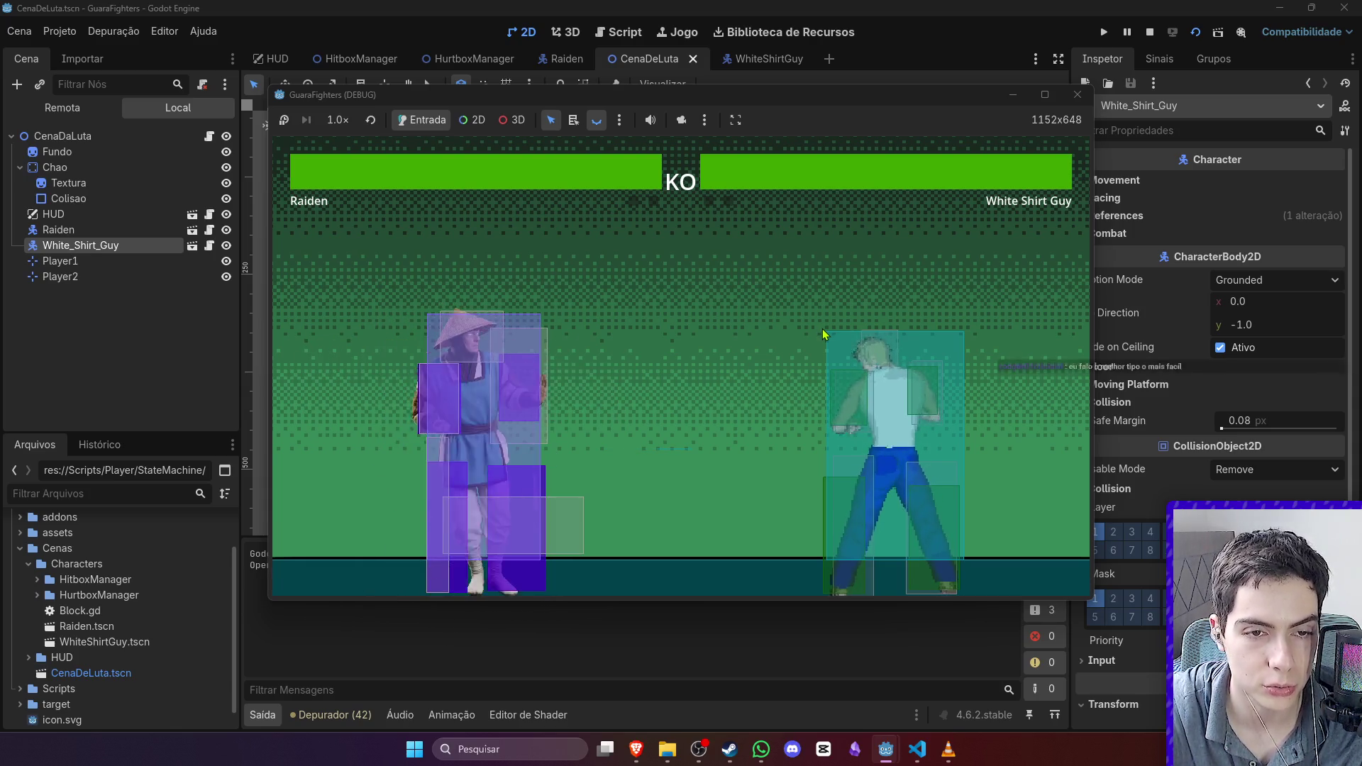
# Step: Hold back and kick to trigger Raiden's sweep, then stop the running game
pyautogui.press('a')
pyautogui.press('k')
pyautogui.press('d')
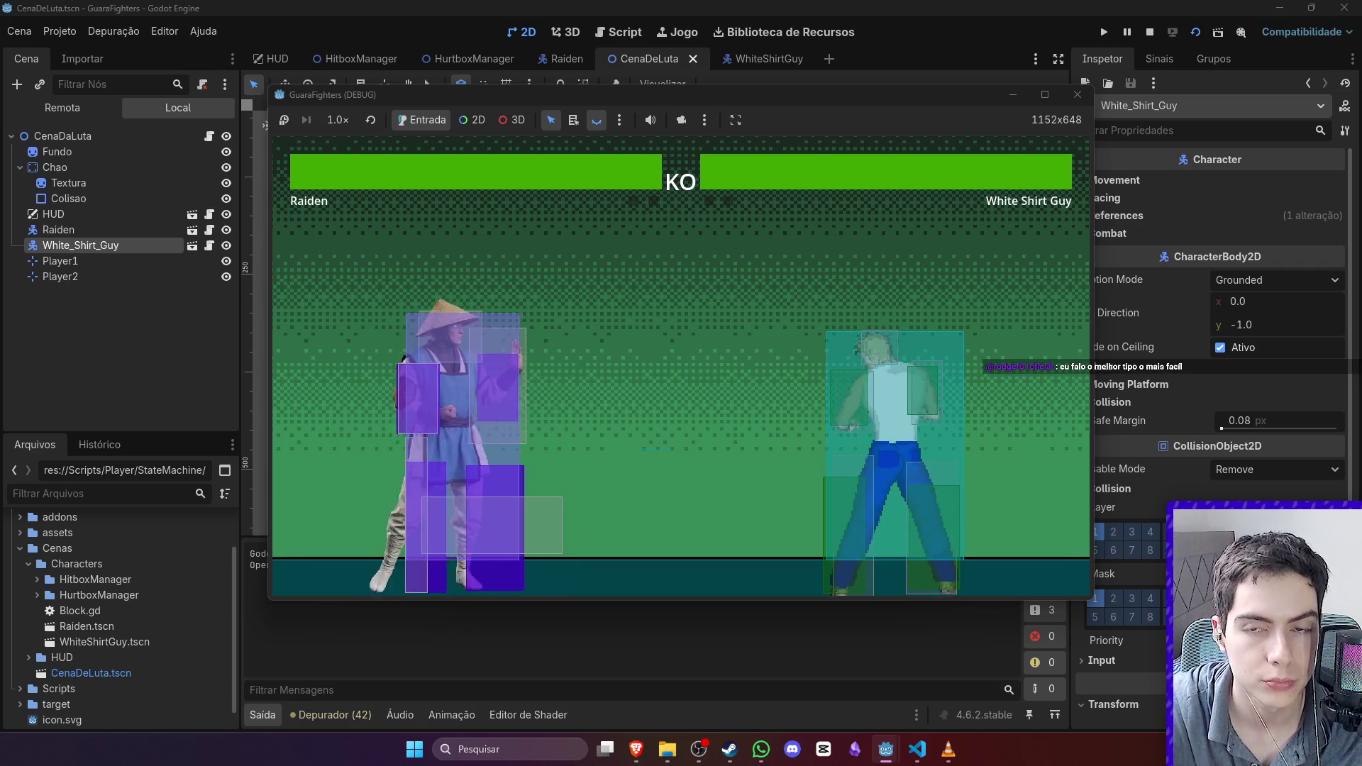
pyautogui.click(1150, 32)
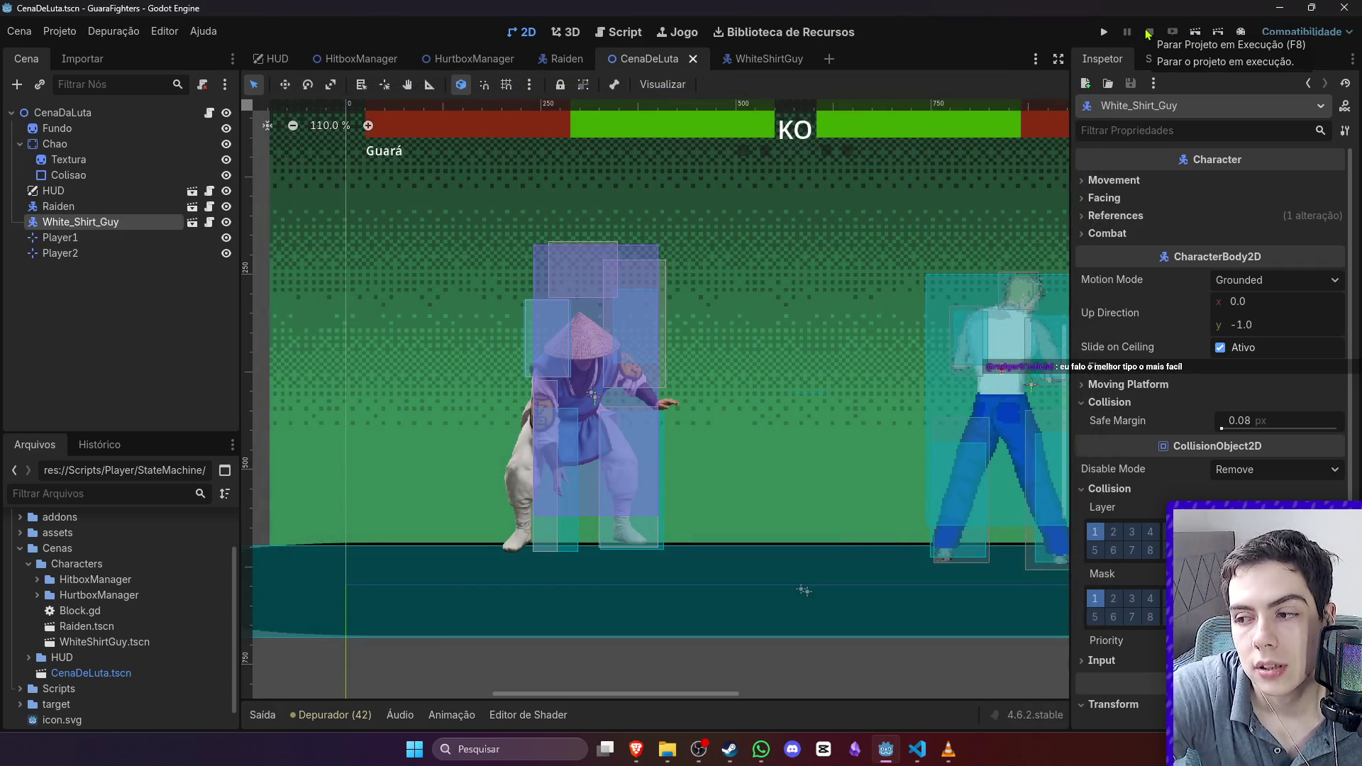
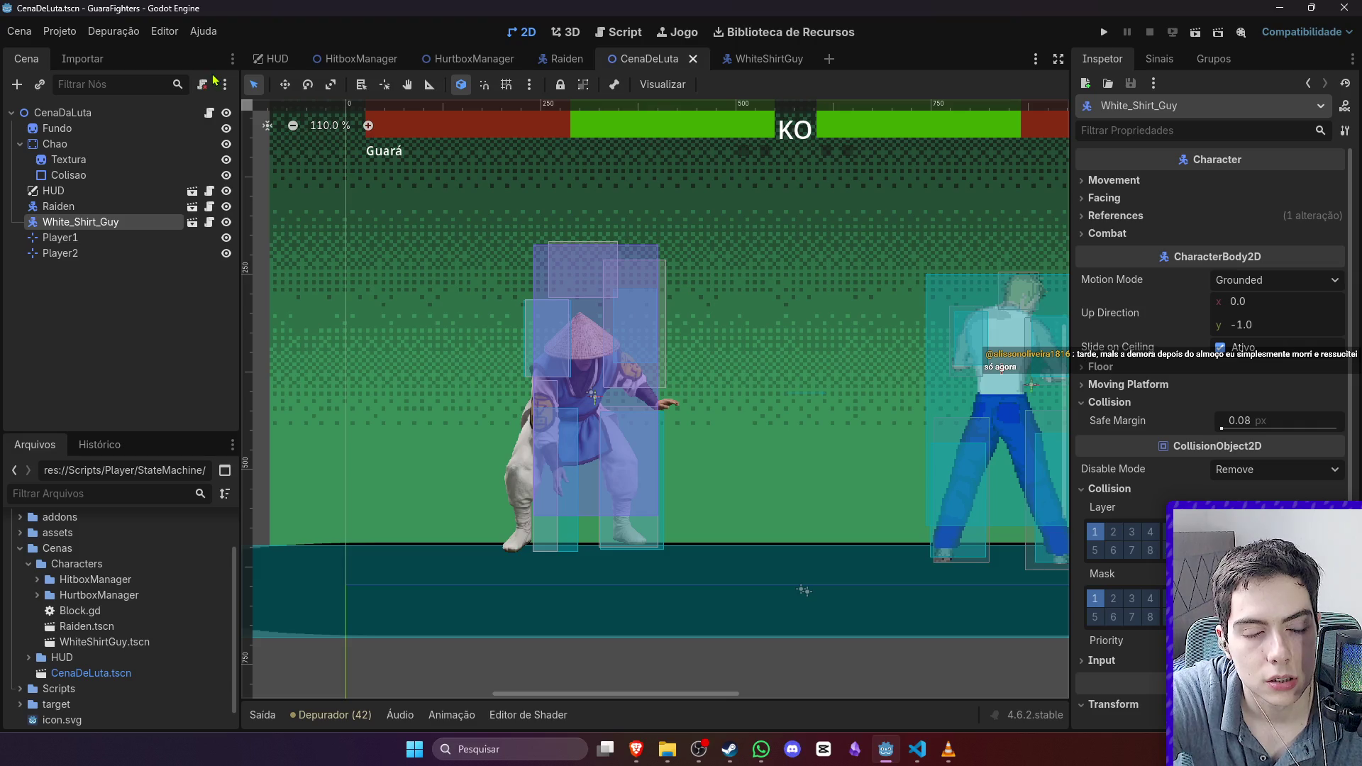
# Step: Rename Raiden's CommandParser command 1 from Sweep to 'sweep', then return to CenaDeLuta
pyautogui.click(561, 59)
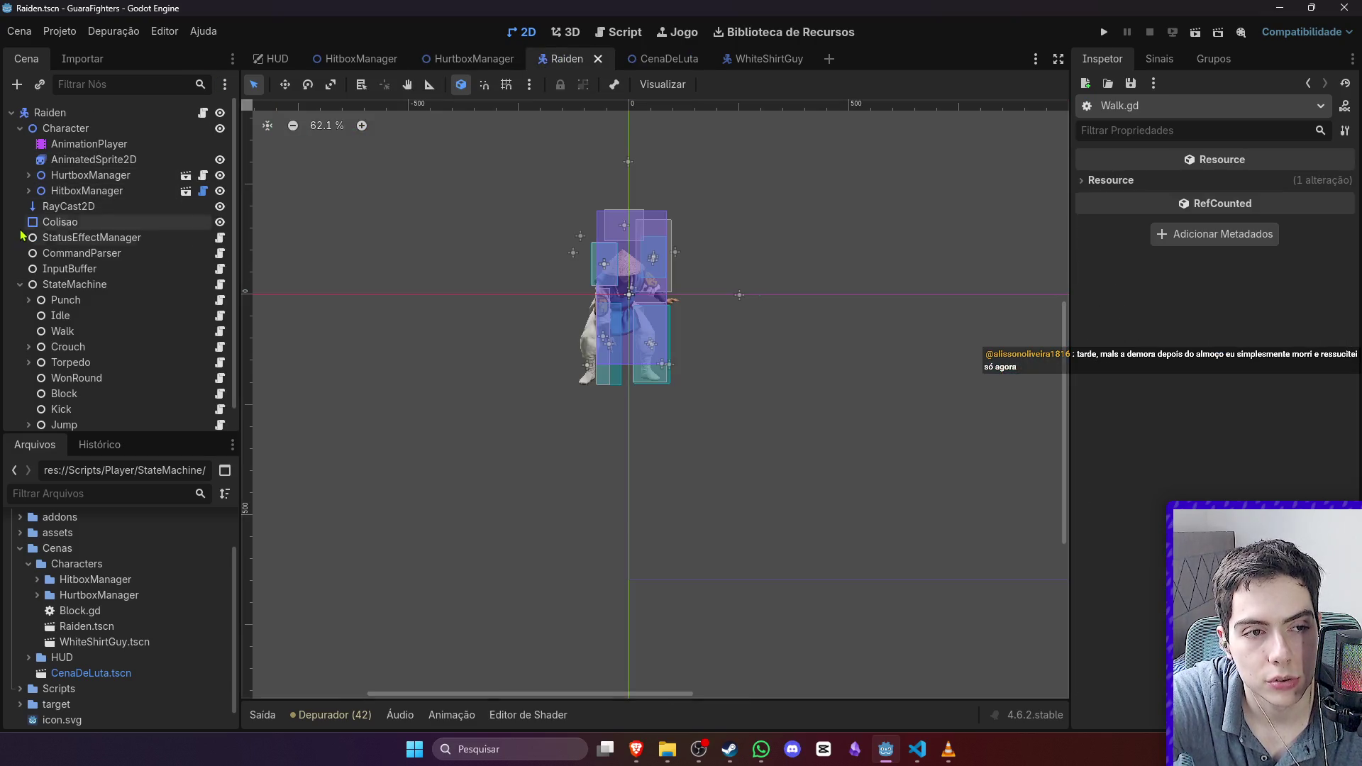
pyautogui.click(20, 285)
pyautogui.click(71, 253)
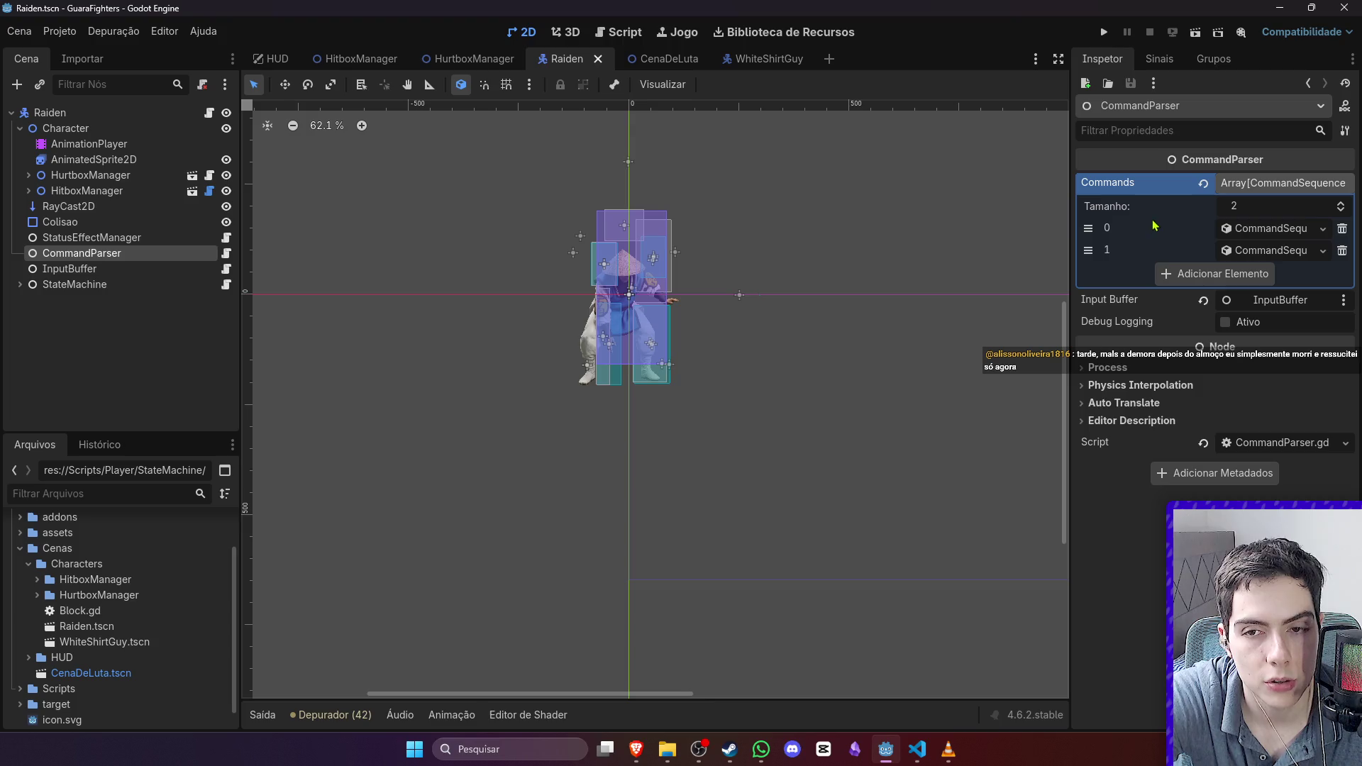
pyautogui.click(1286, 252)
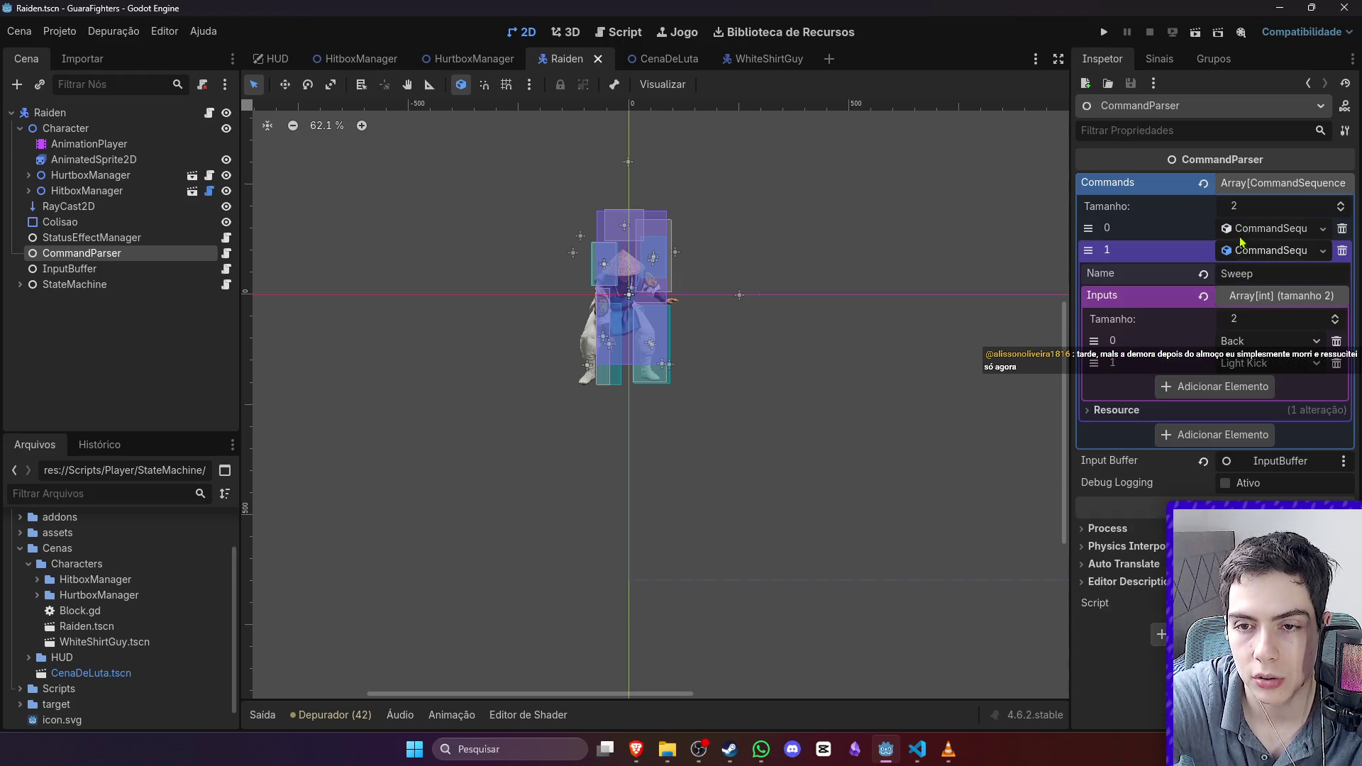
pyautogui.hotkey('ctrl', 'a')
pyautogui.write('sweep')
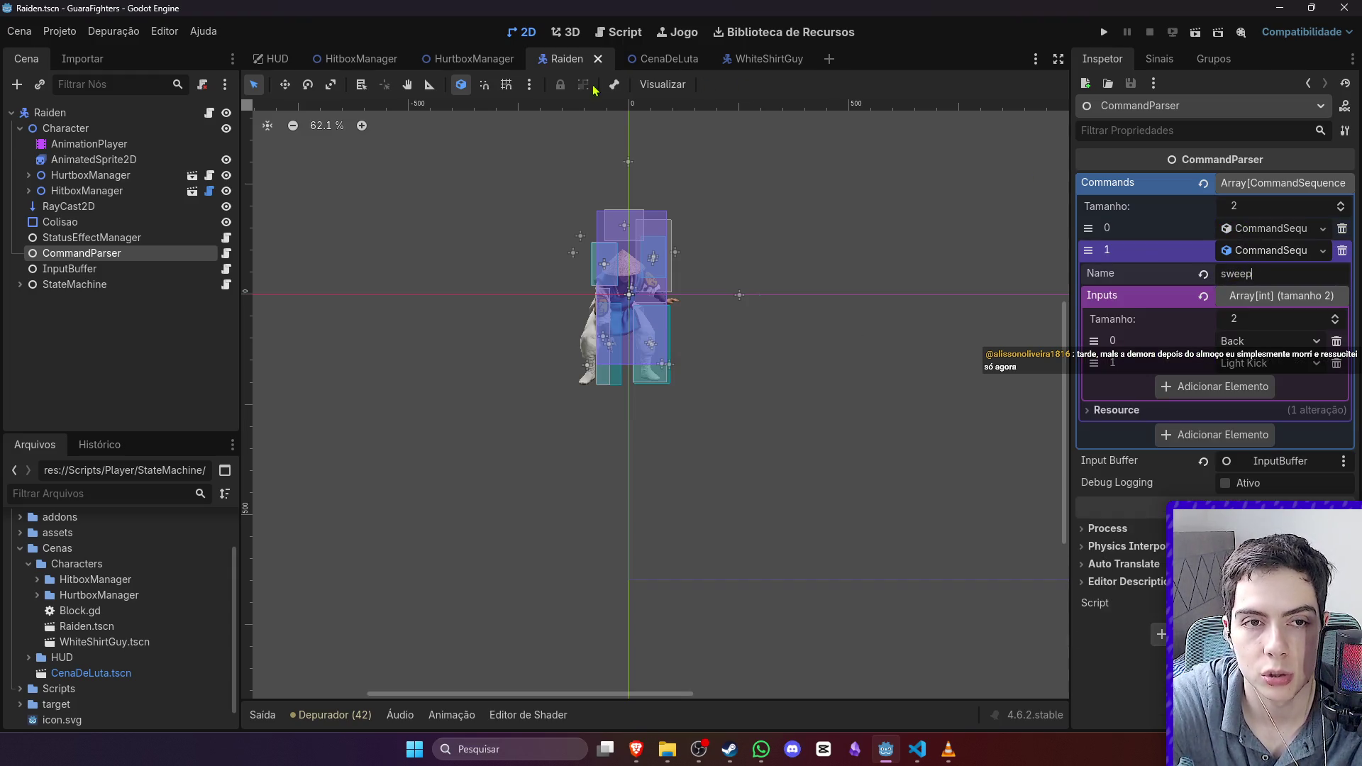
pyautogui.click(662, 59)
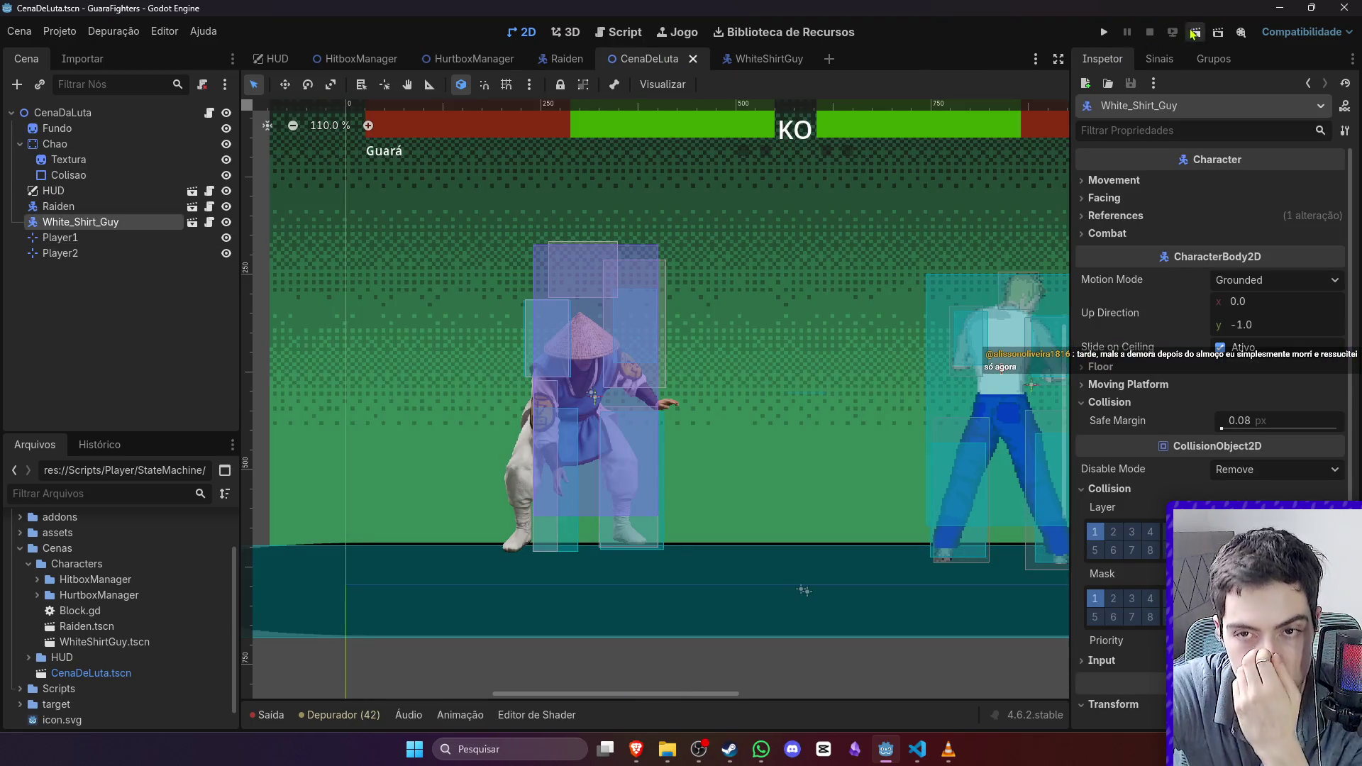
# Step: Run the fight scene and move Raiden around, attacking and trying low moves
pyautogui.click(1195, 32)
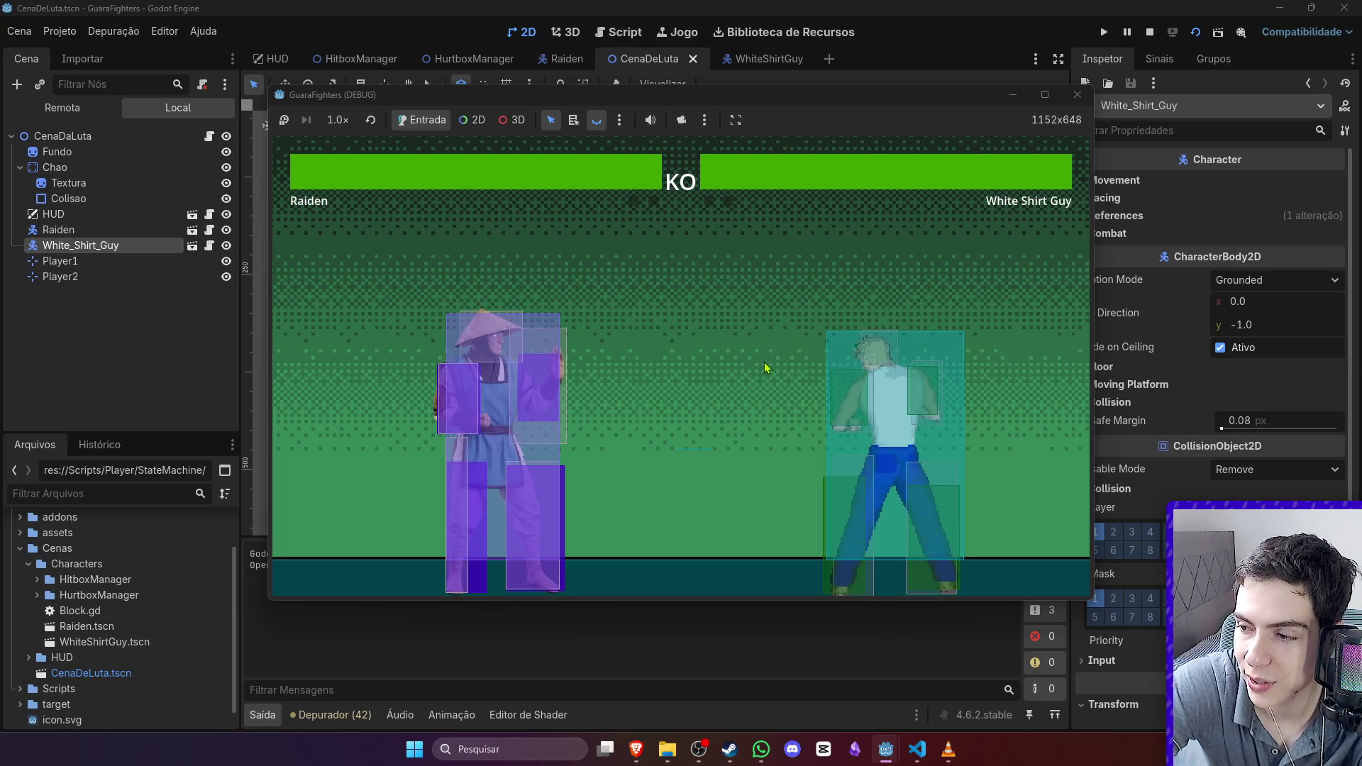
pyautogui.press('d')
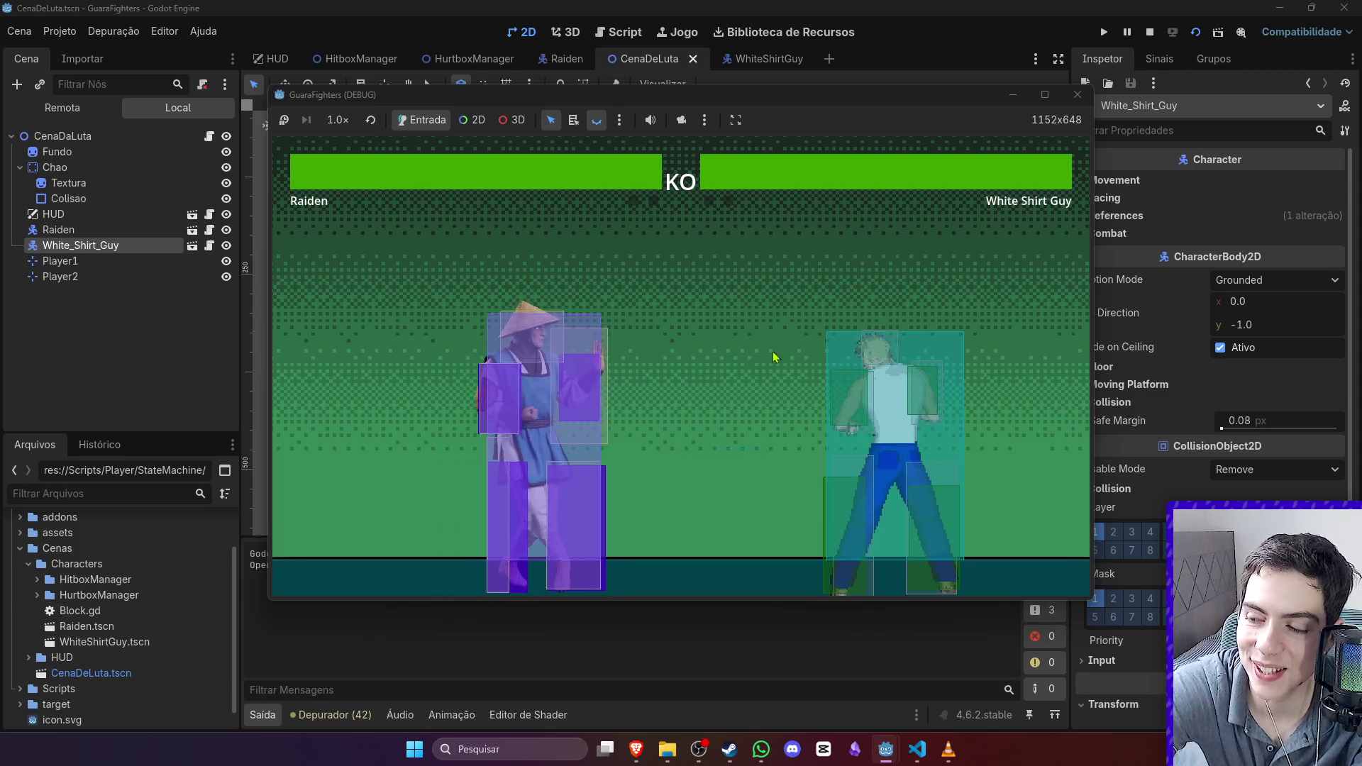
pyautogui.press('a')
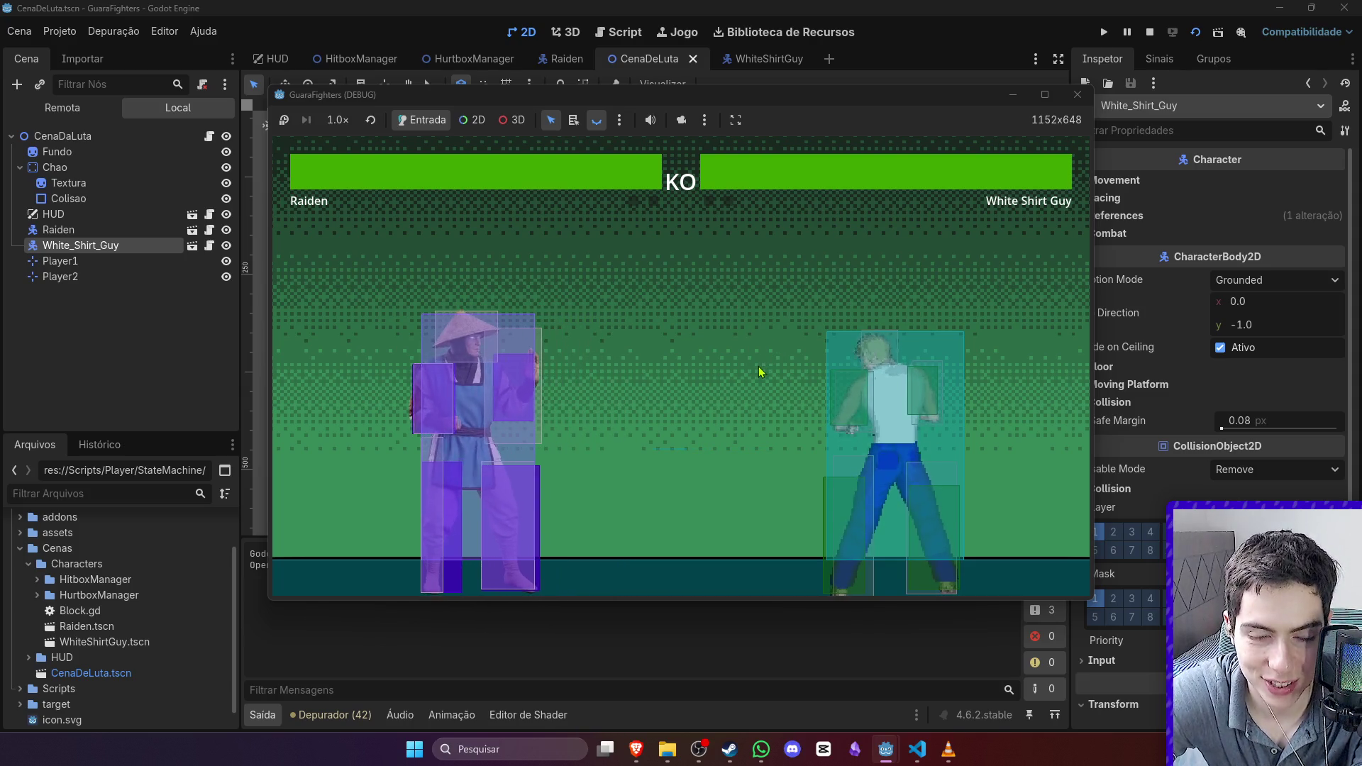
pyautogui.press('j')
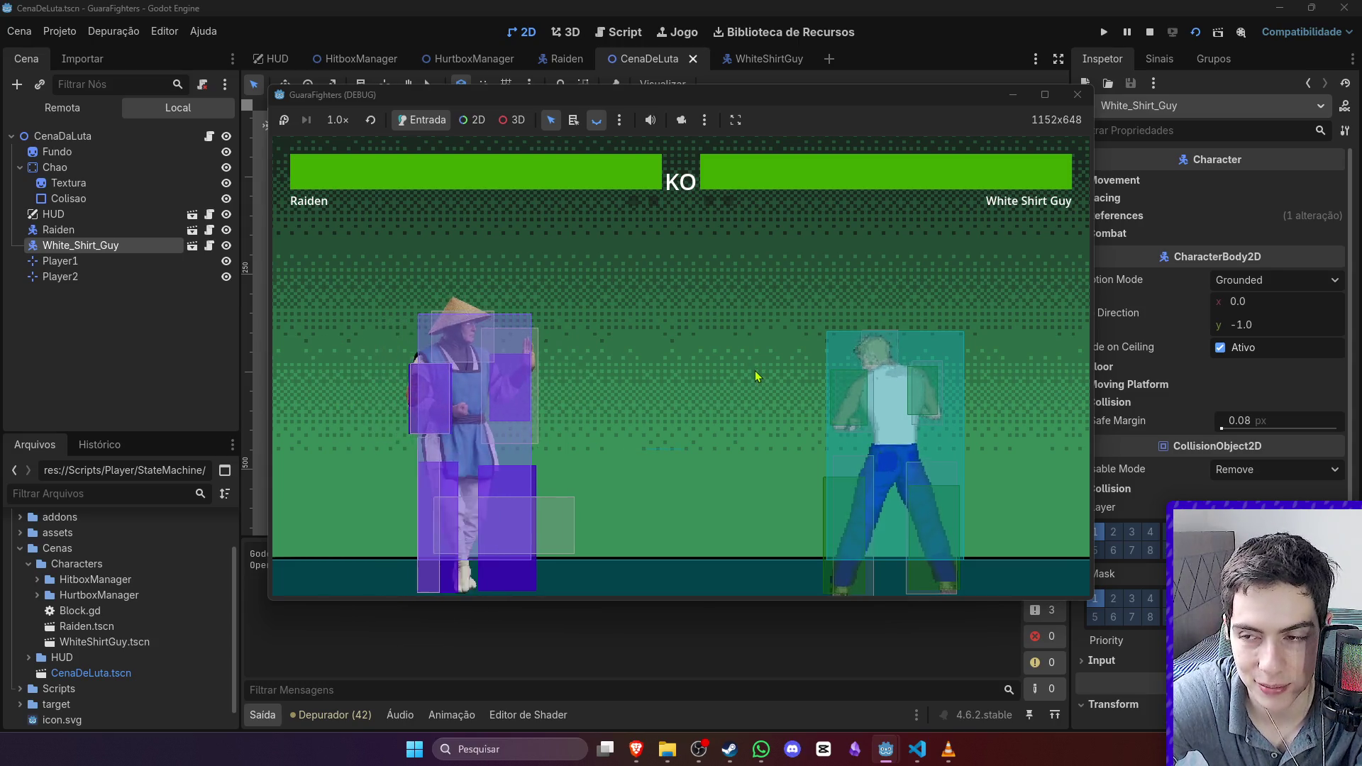
pyautogui.press('d')
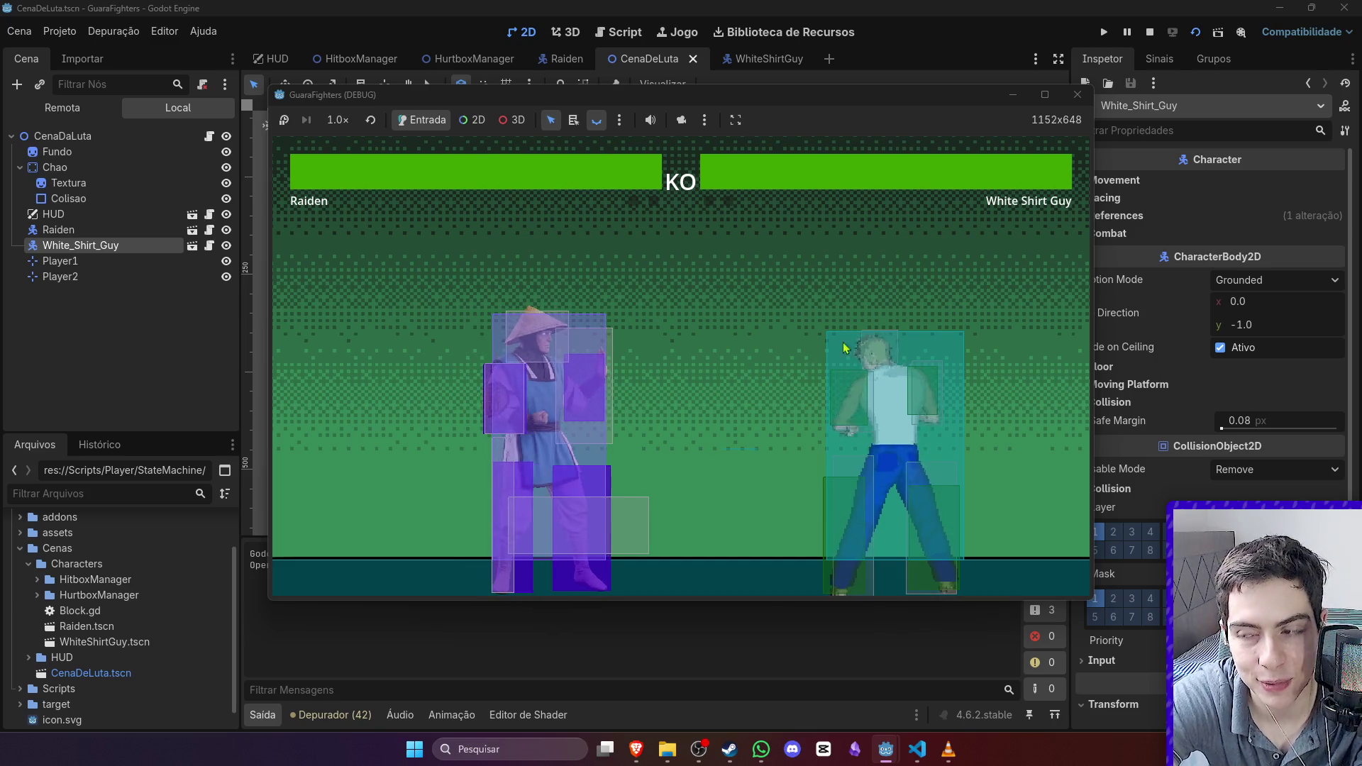
pyautogui.press('d')
pyautogui.press('s')
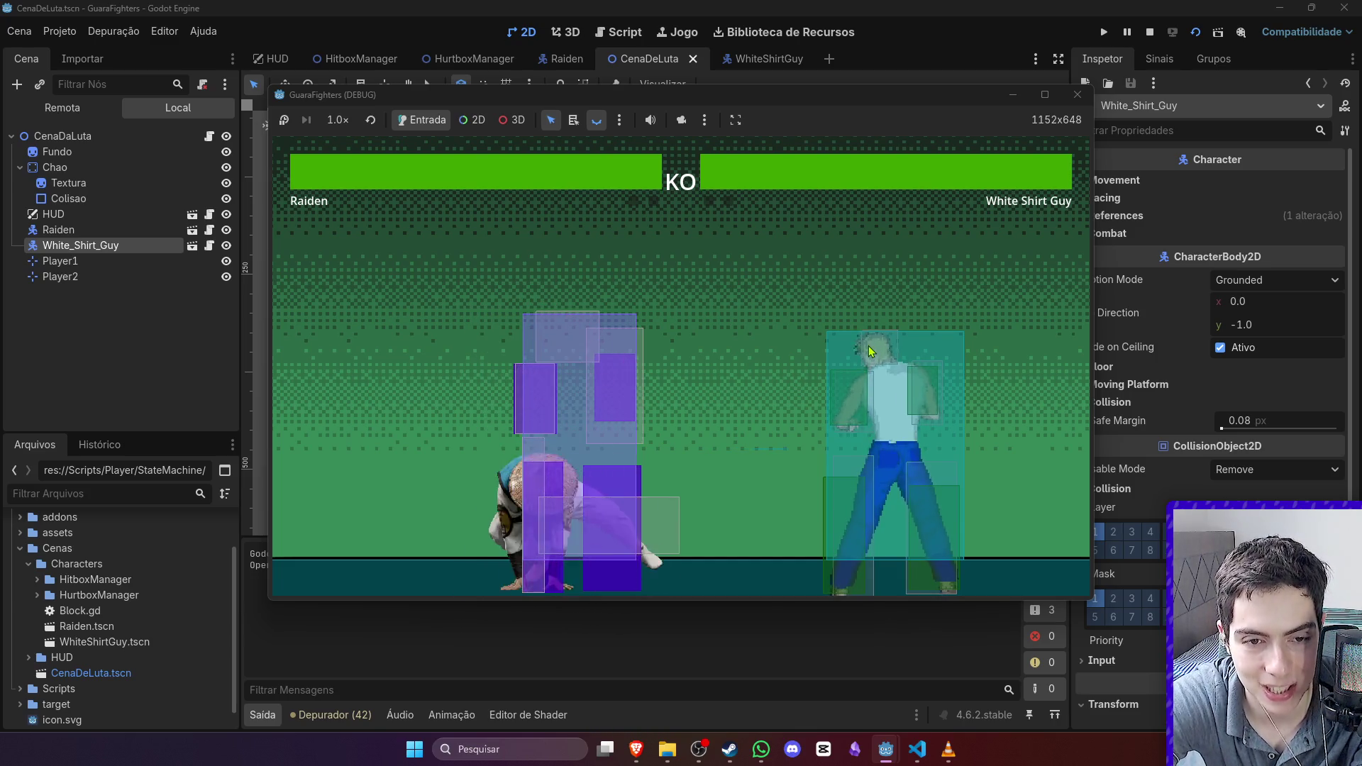
pyautogui.press('s')
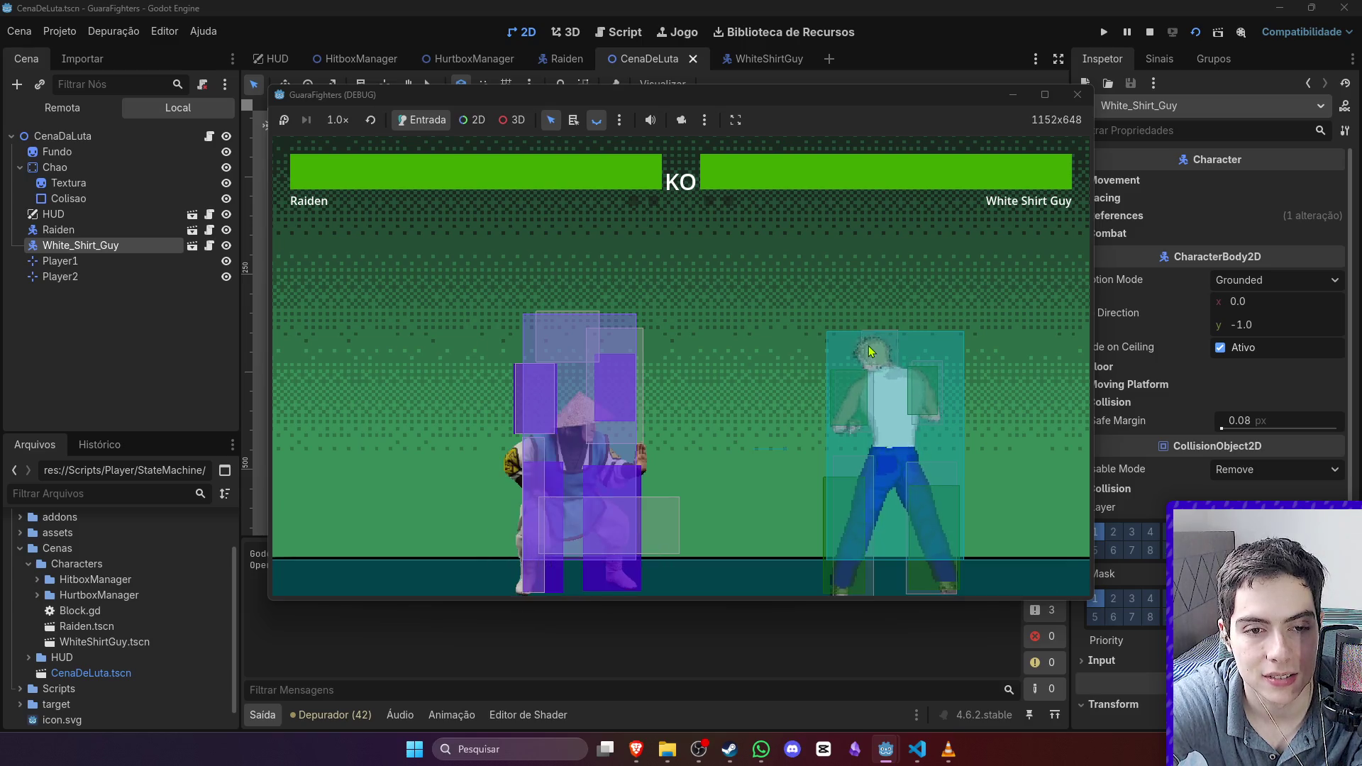
pyautogui.press('d')
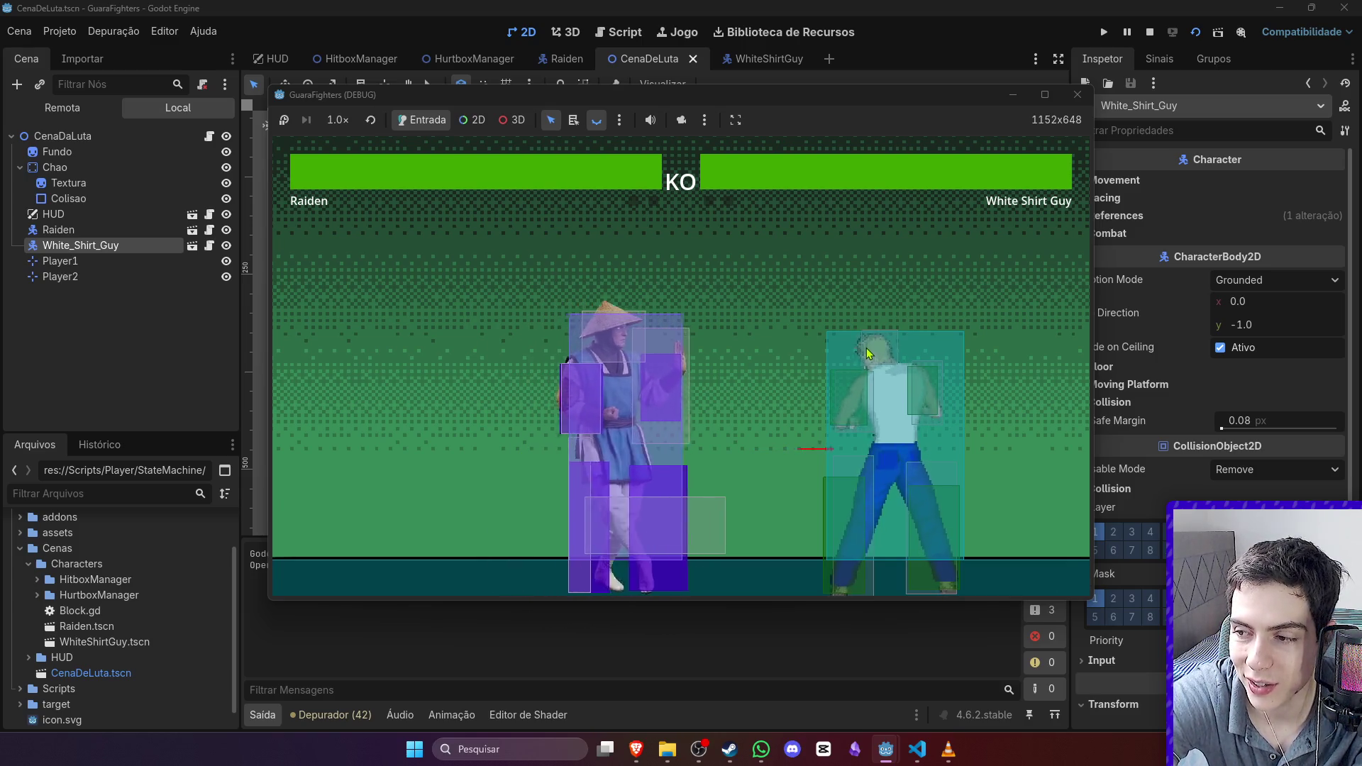
# Step: Land the hit that launches White Shirt Guy, then stop the game
pyautogui.press('d')
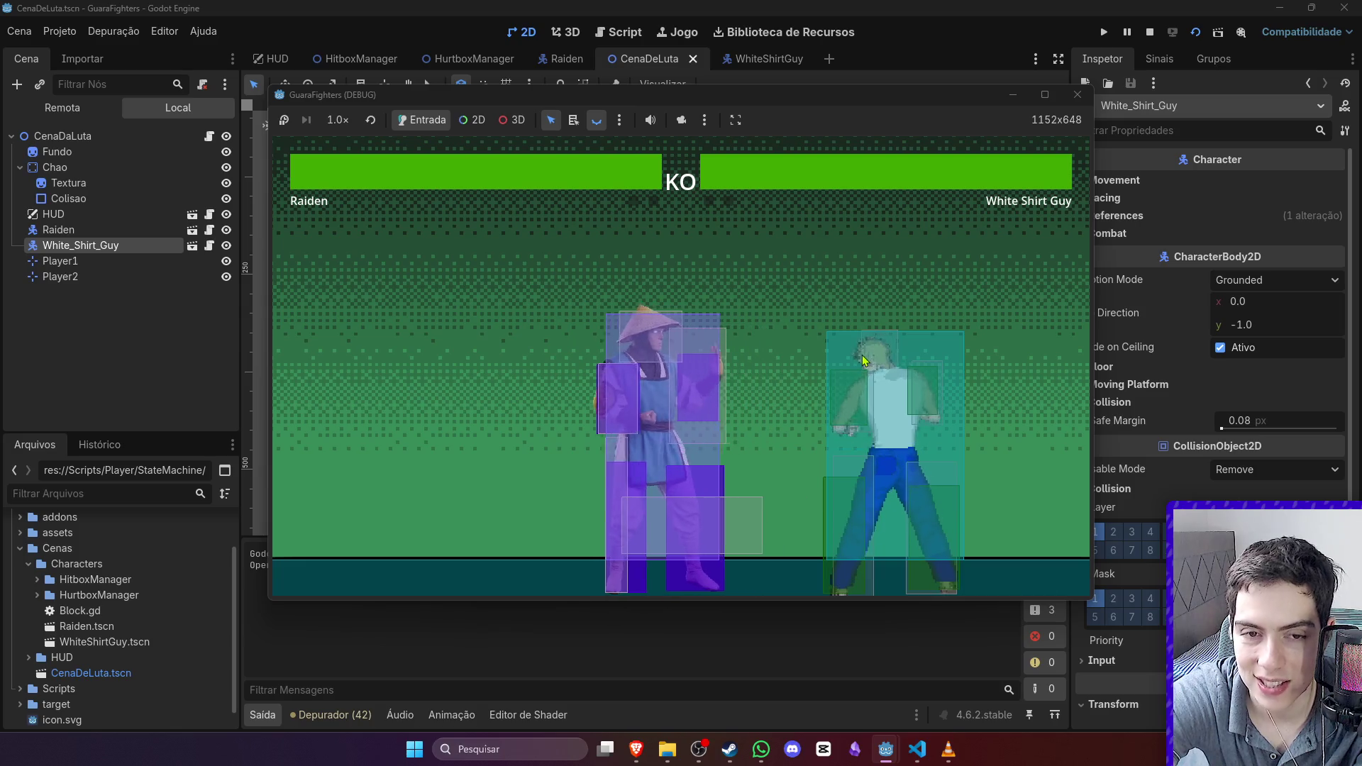
pyautogui.press('a')
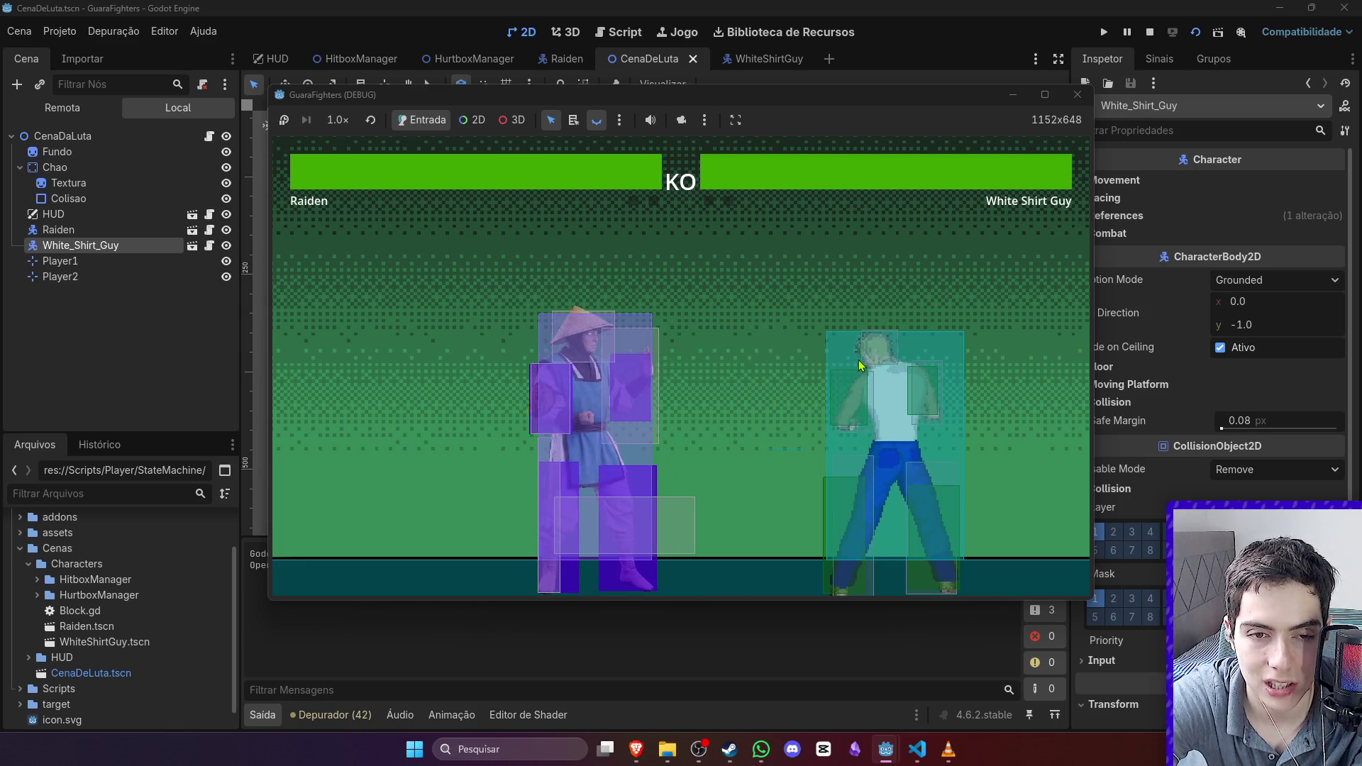
pyautogui.press('a')
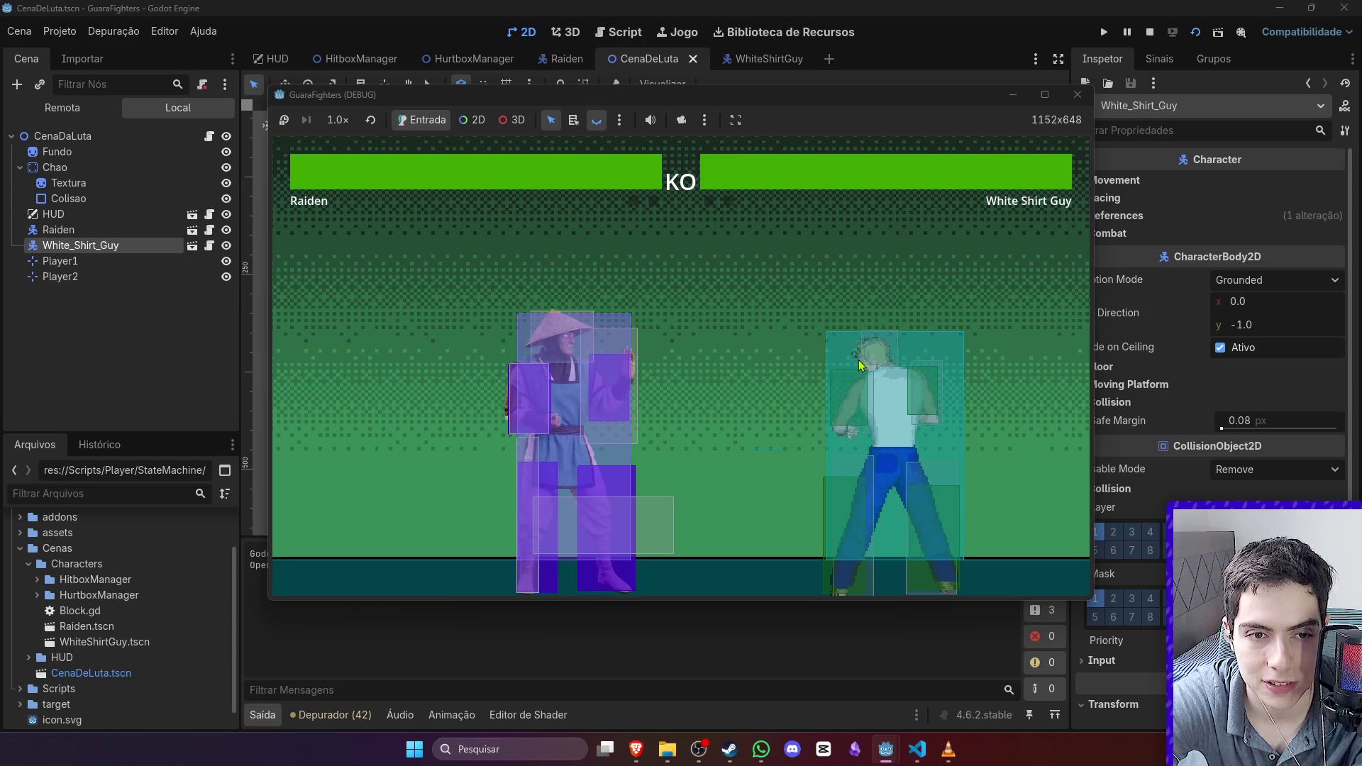
pyautogui.press('j')
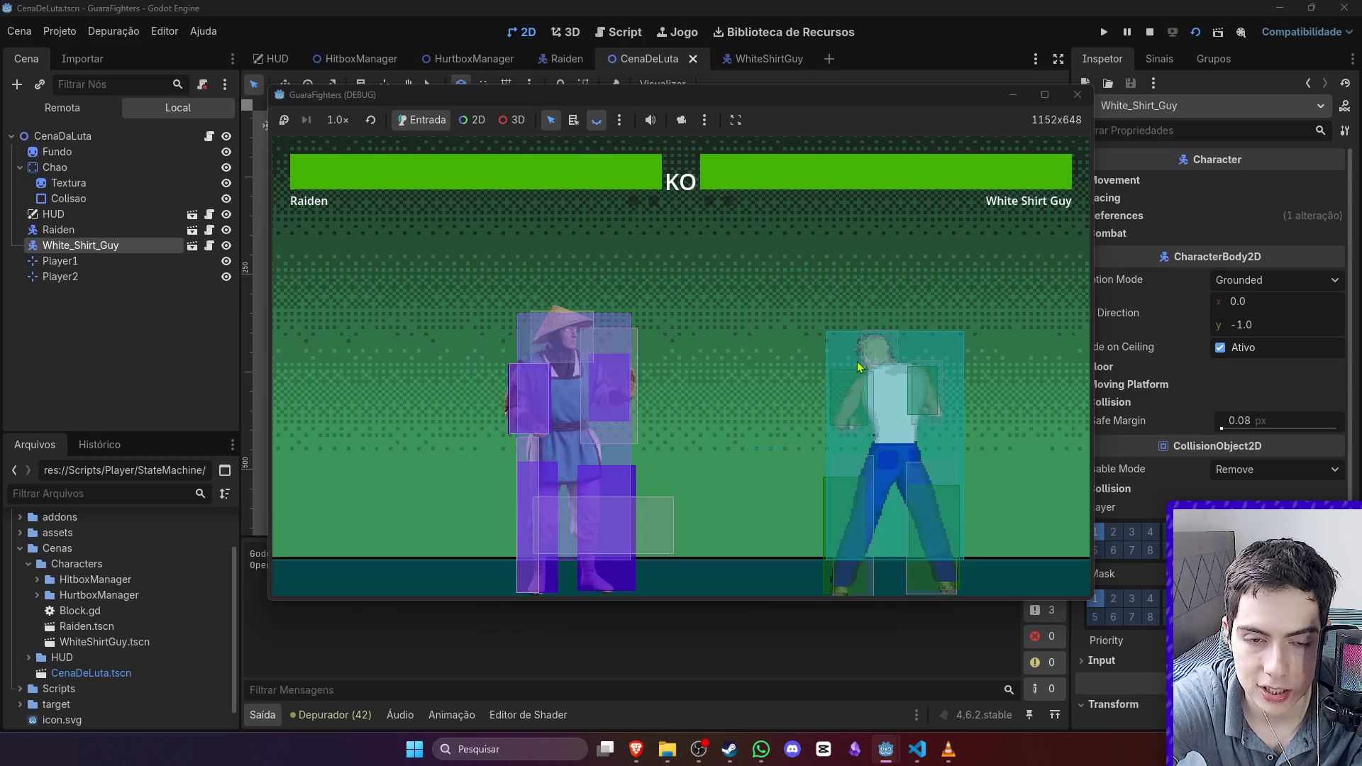
pyautogui.press('d')
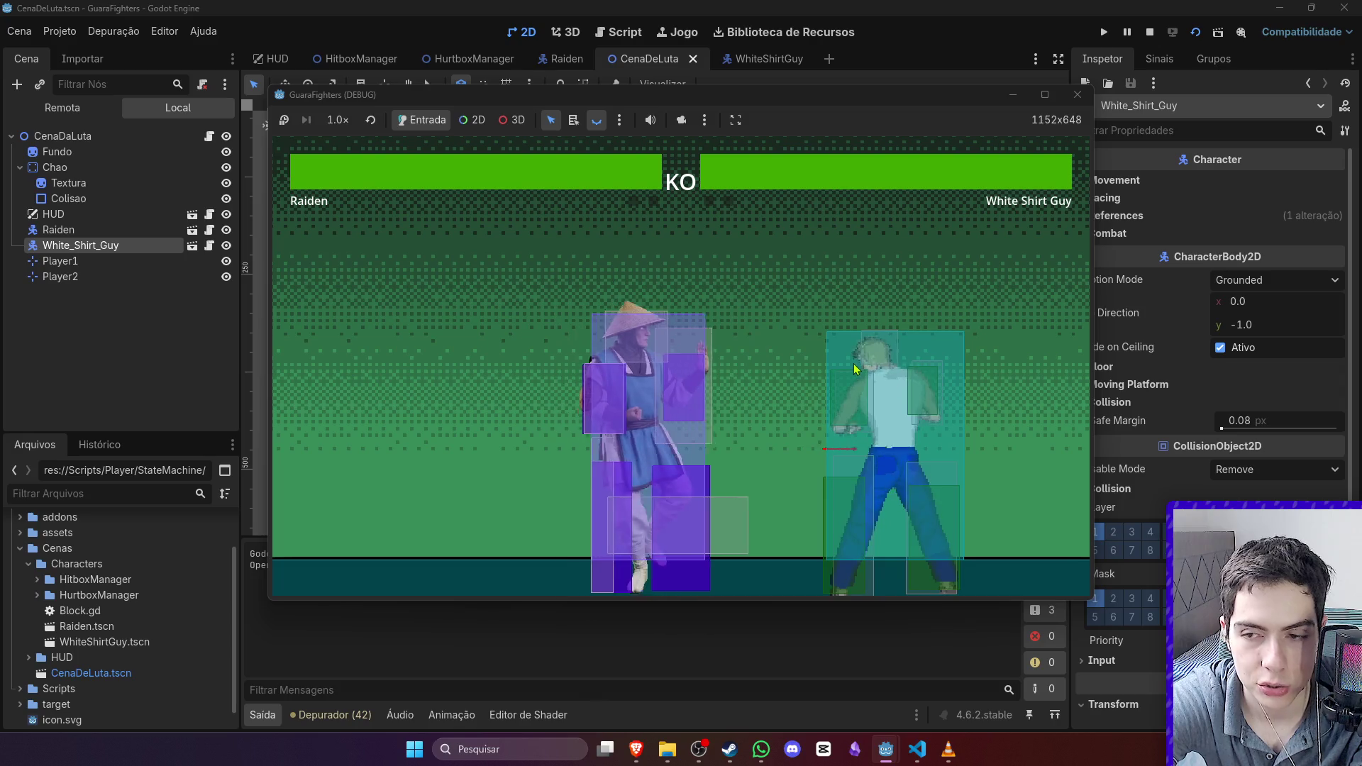
pyautogui.press('d')
pyautogui.press('j')
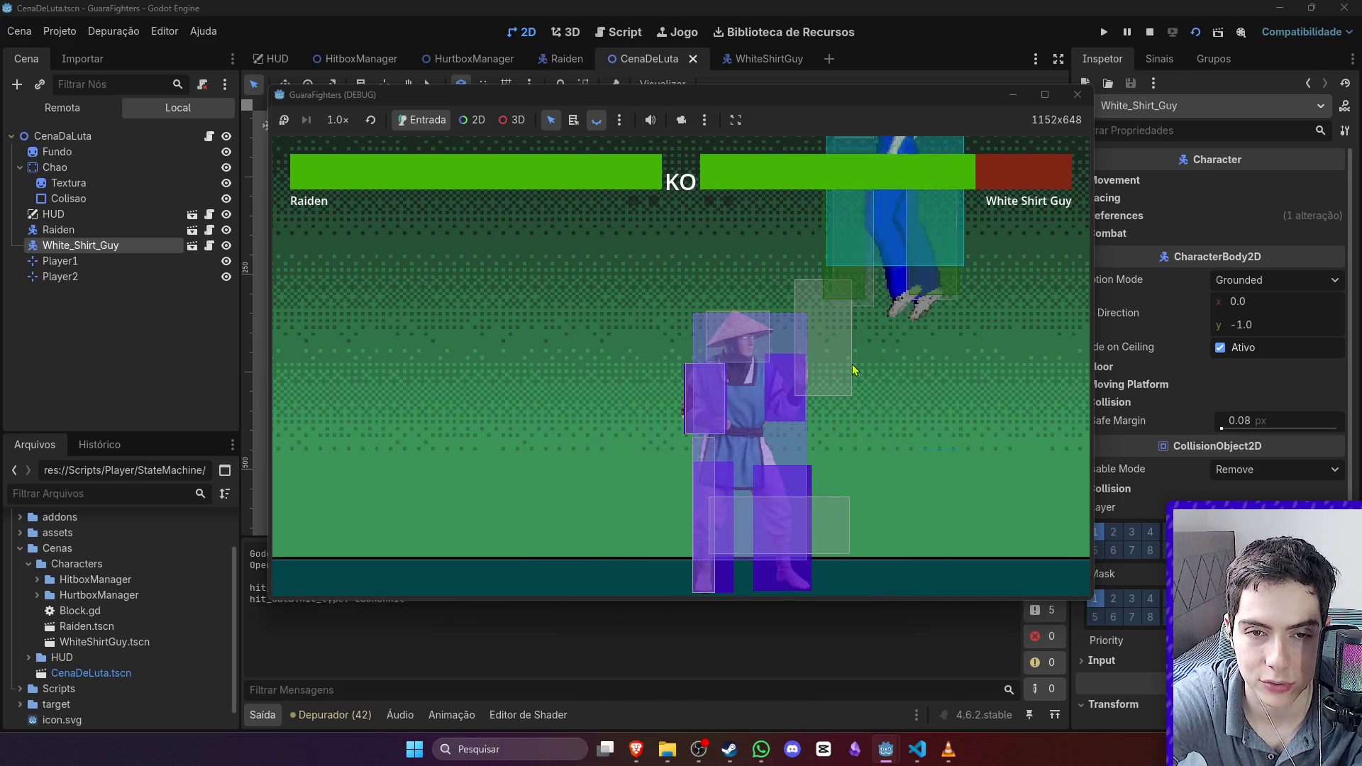
pyautogui.press('a')
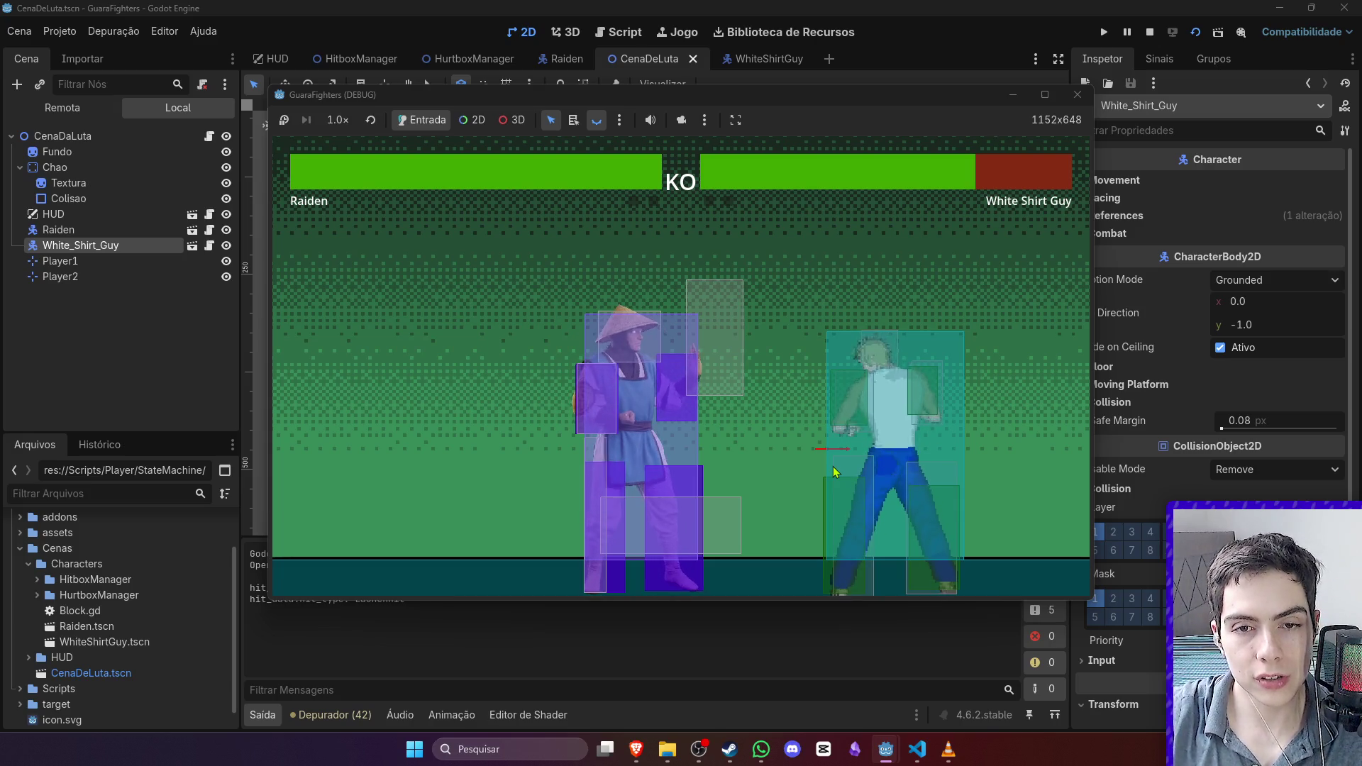
pyautogui.click(1155, 32)
pyautogui.click(765, 58)
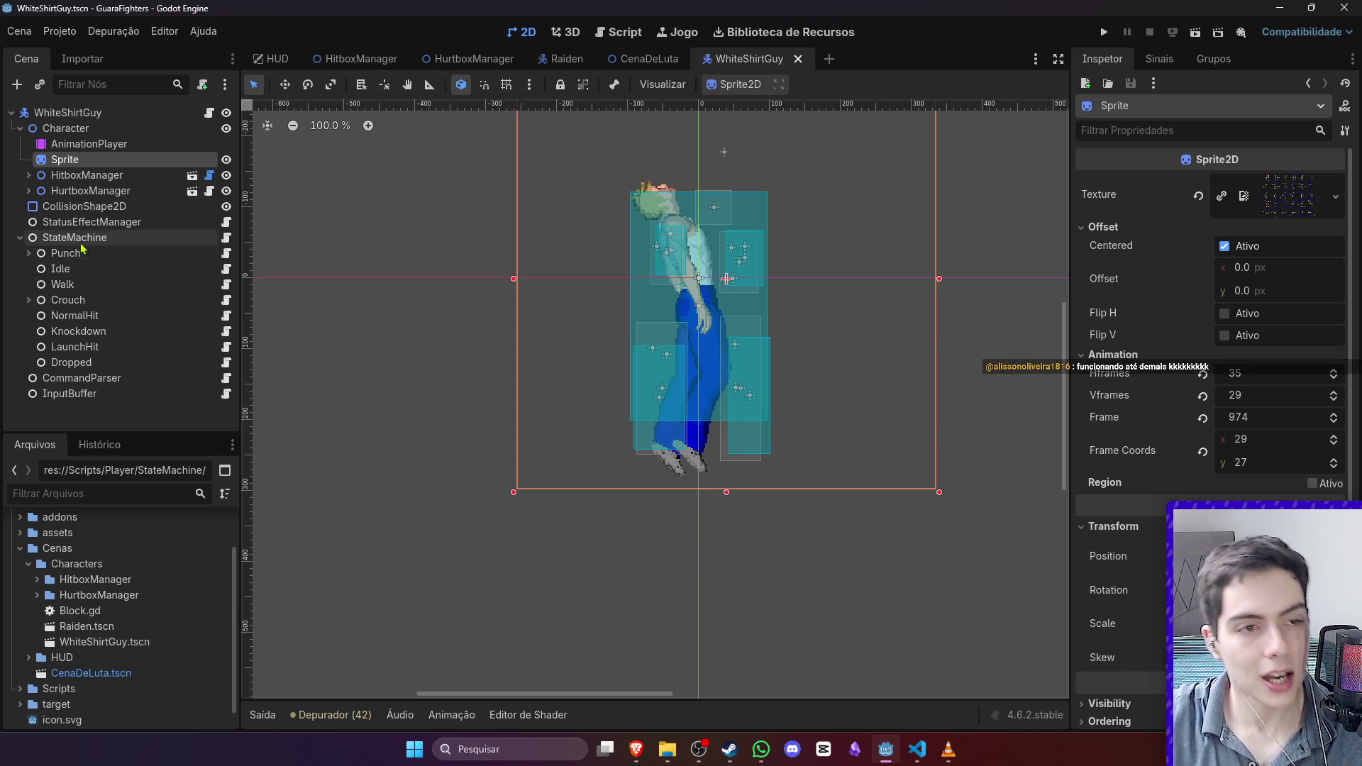
# Step: Add a State node as a child of StateMachine and select it
pyautogui.rightClick(115, 237)
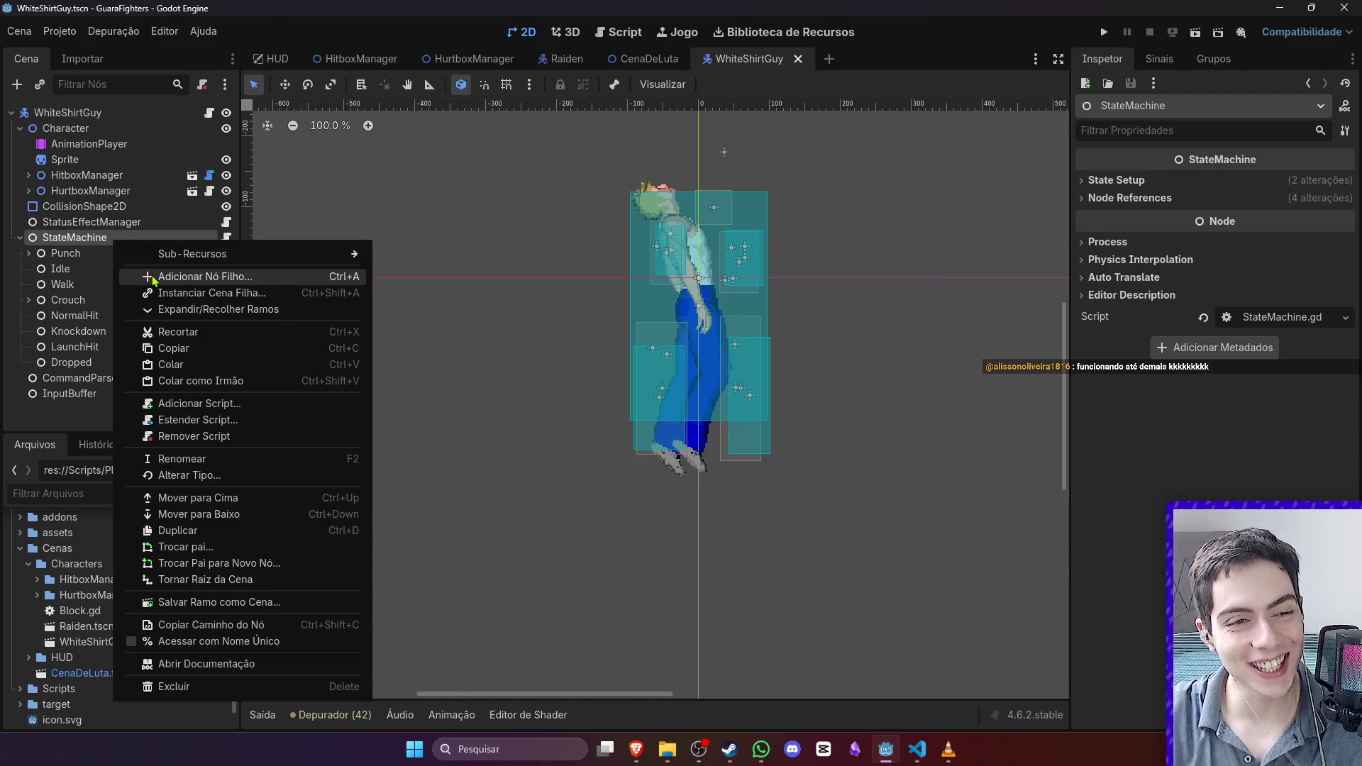
pyautogui.click(151, 278)
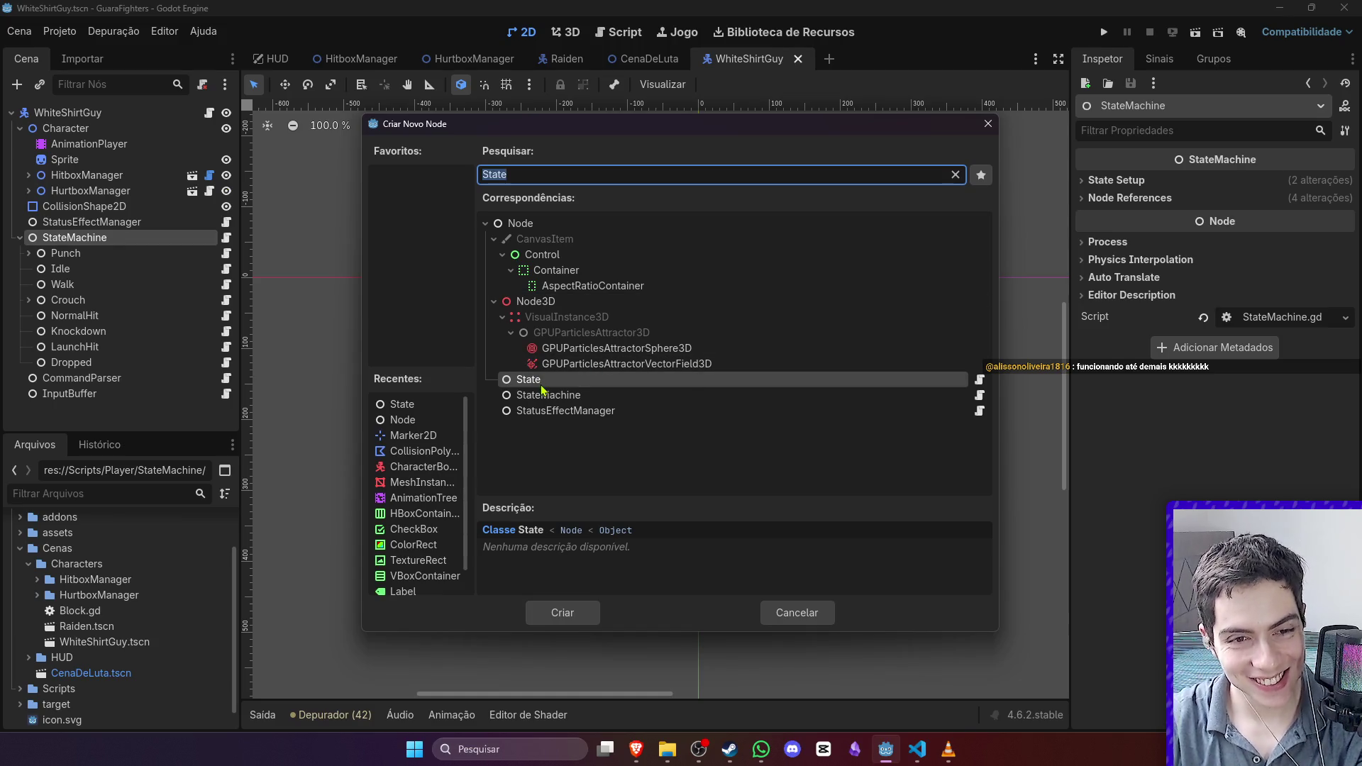
pyautogui.doubleClick(545, 381)
pyautogui.click(107, 378)
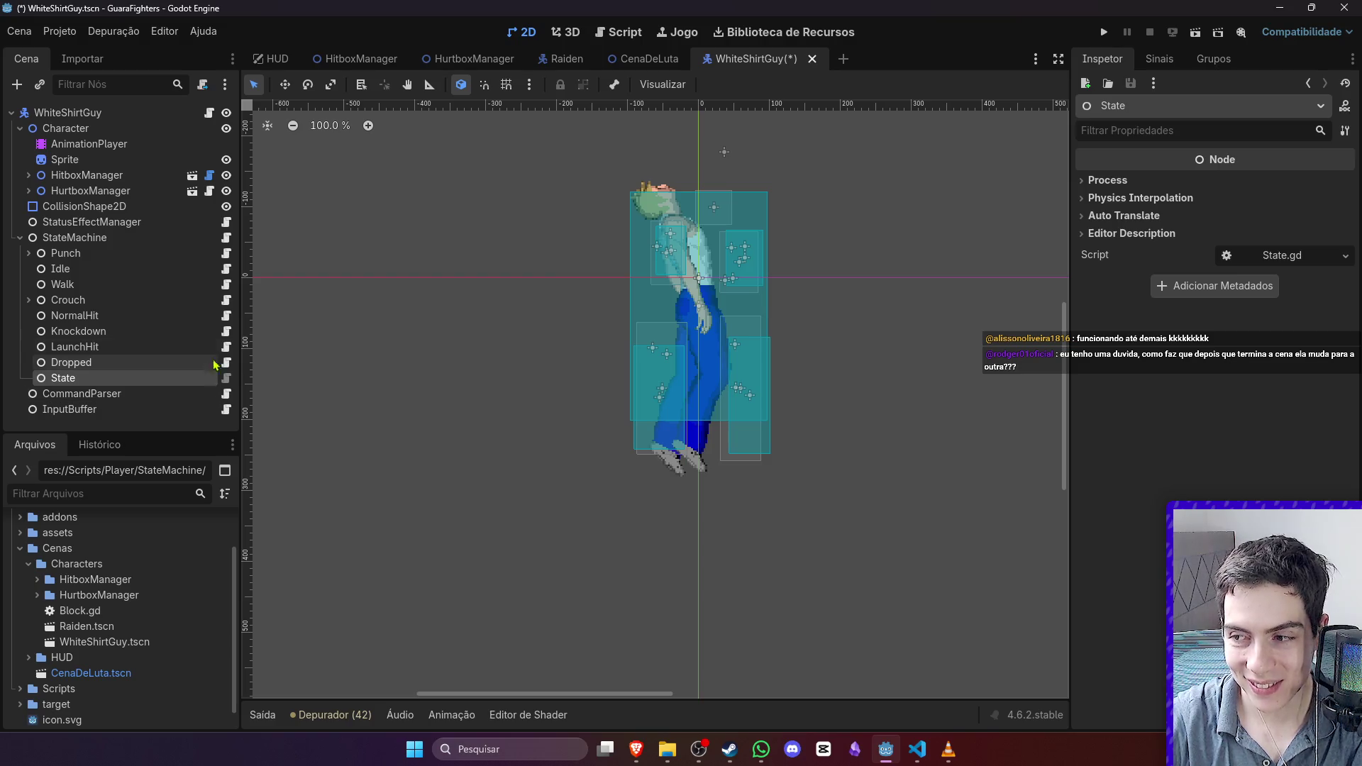
# Step: Attach a new script inheriting State, placed in res://Scripts/Characters/WhiteShirtGuy
pyautogui.click(202, 83)
pyautogui.click(814, 262)
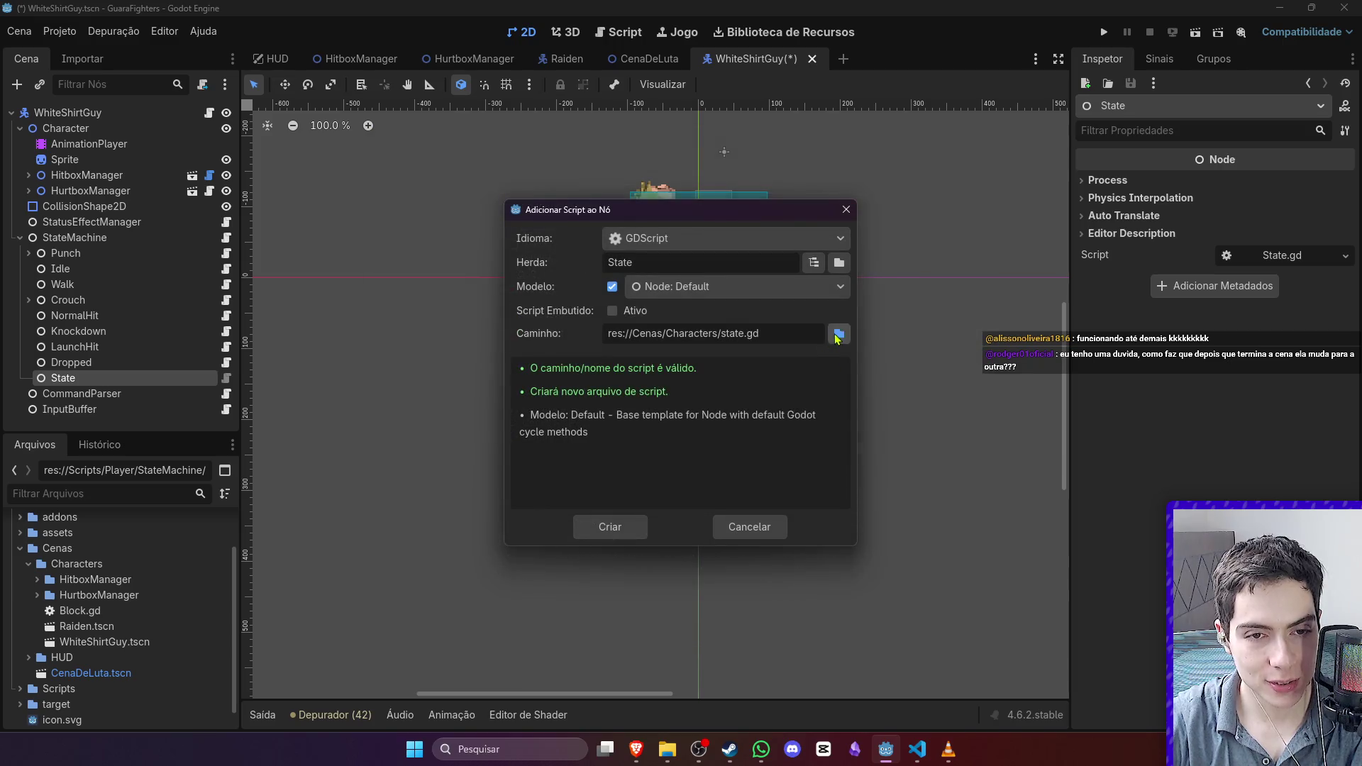
pyautogui.click(839, 333)
pyautogui.scroll(-2, 376, 476)
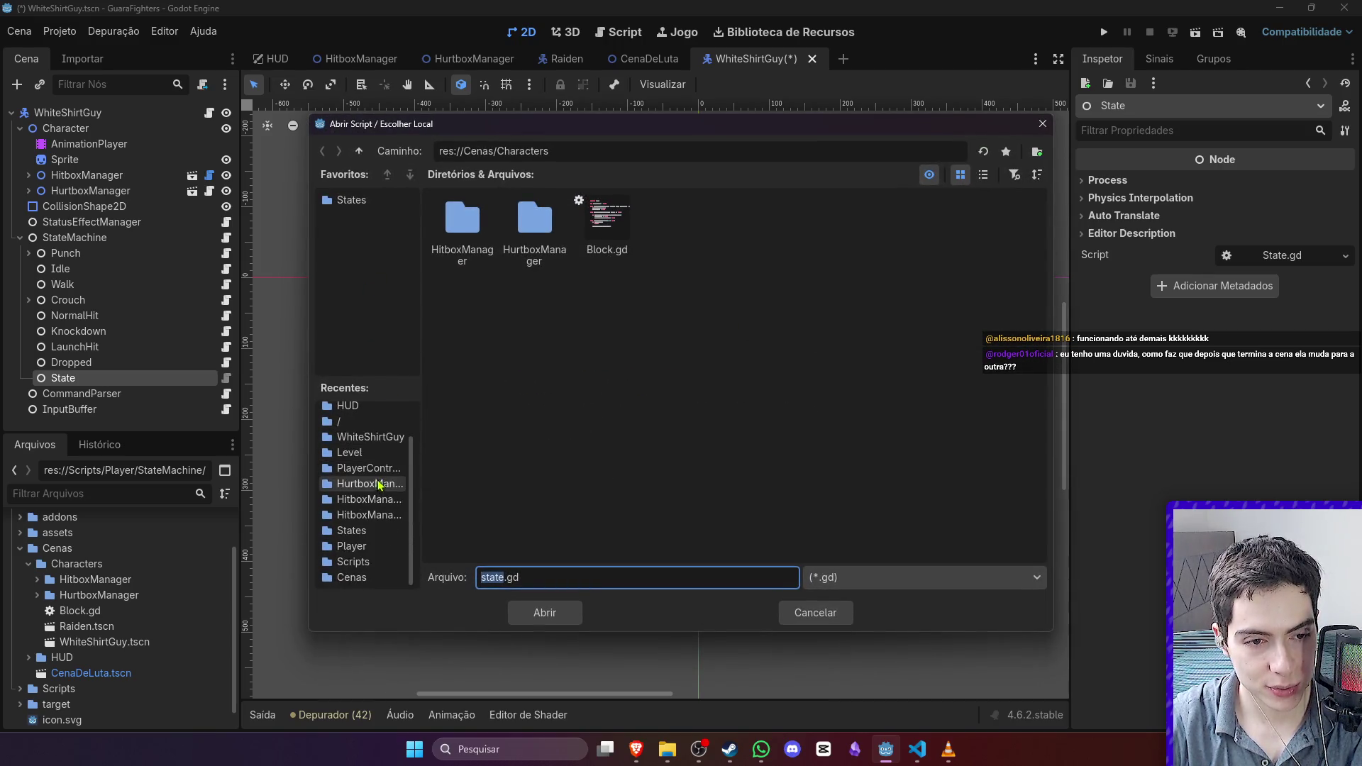
pyautogui.click(358, 546)
pyautogui.click(359, 530)
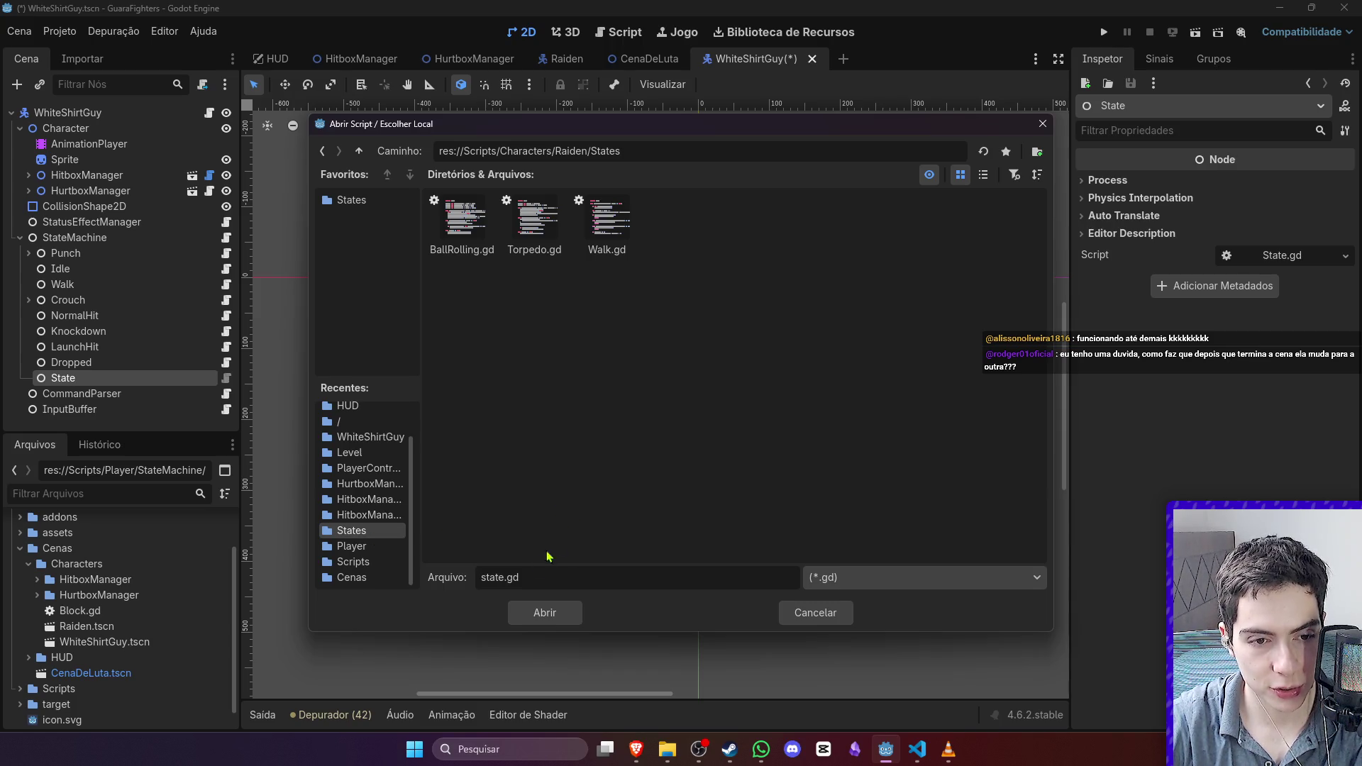
pyautogui.click(368, 162)
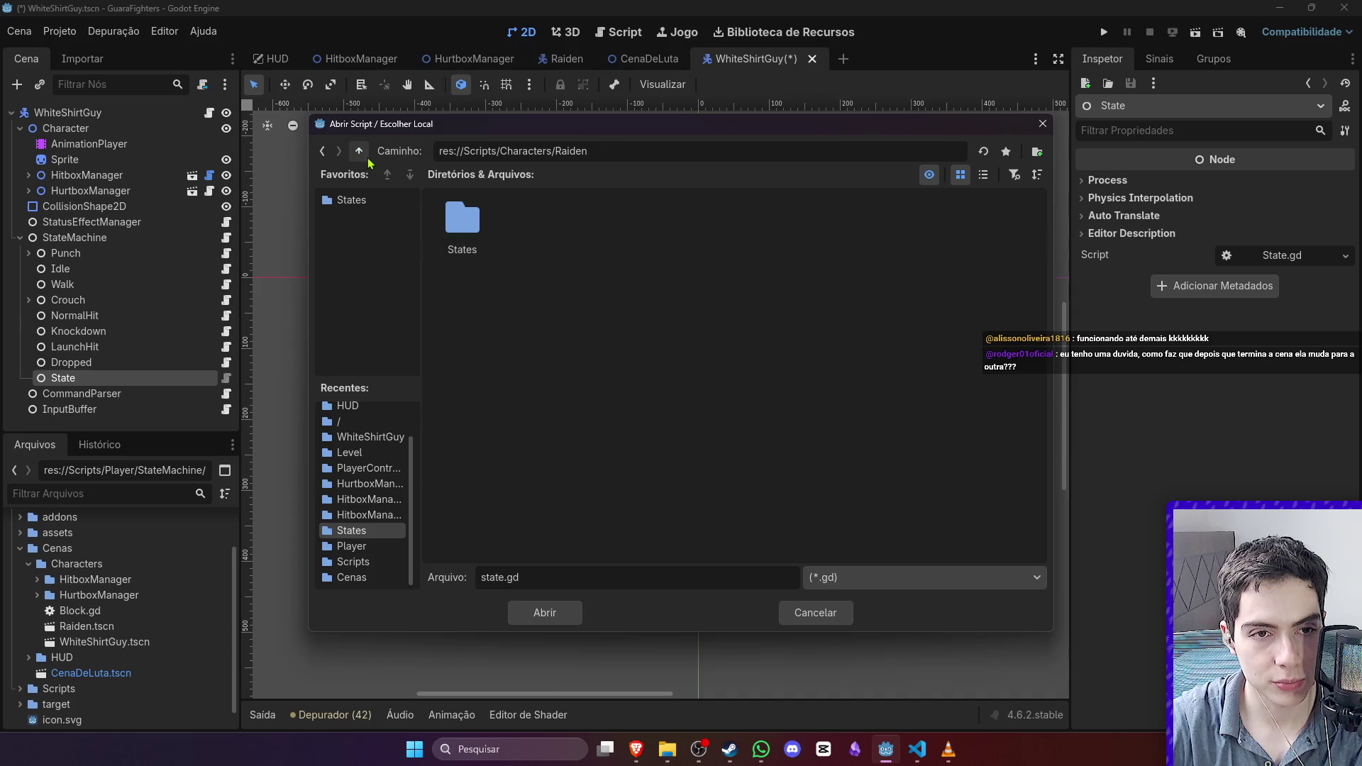
pyautogui.click(367, 161)
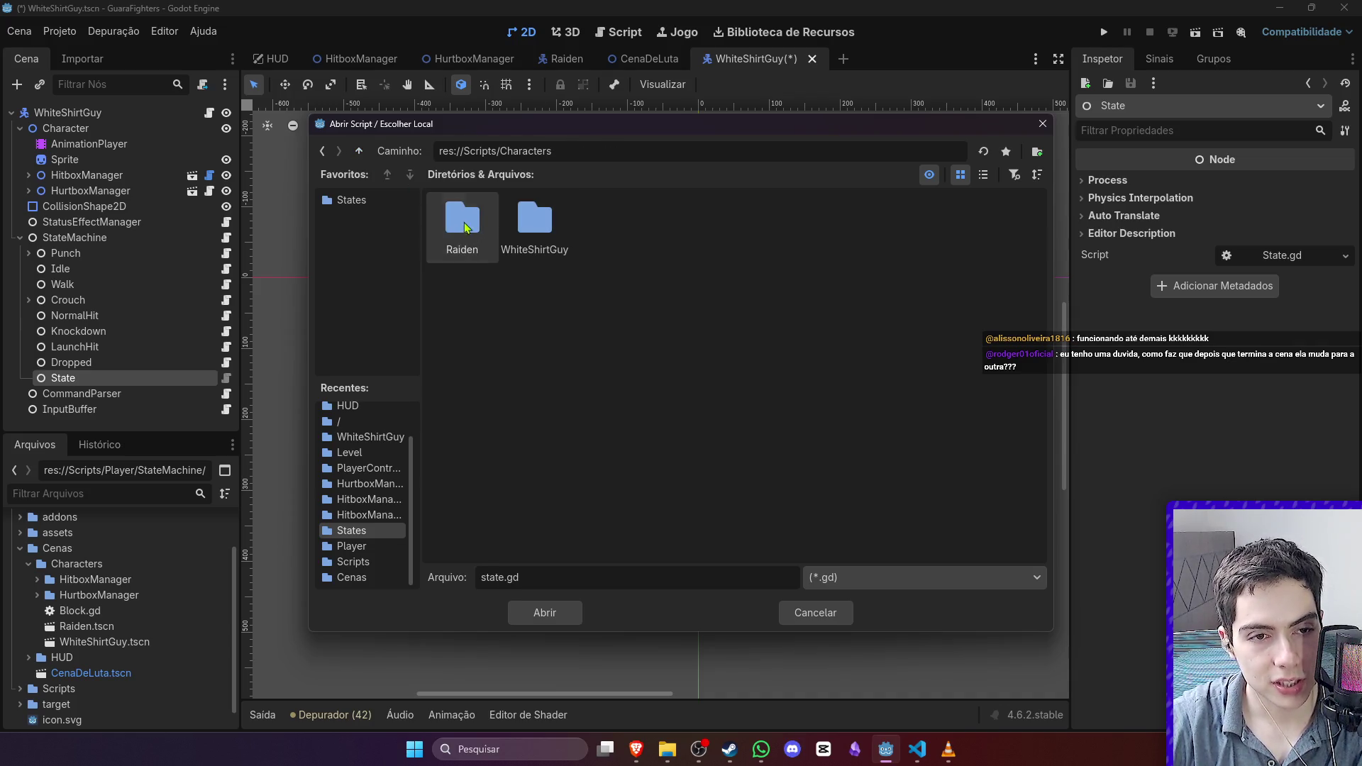
pyautogui.doubleClick(535, 220)
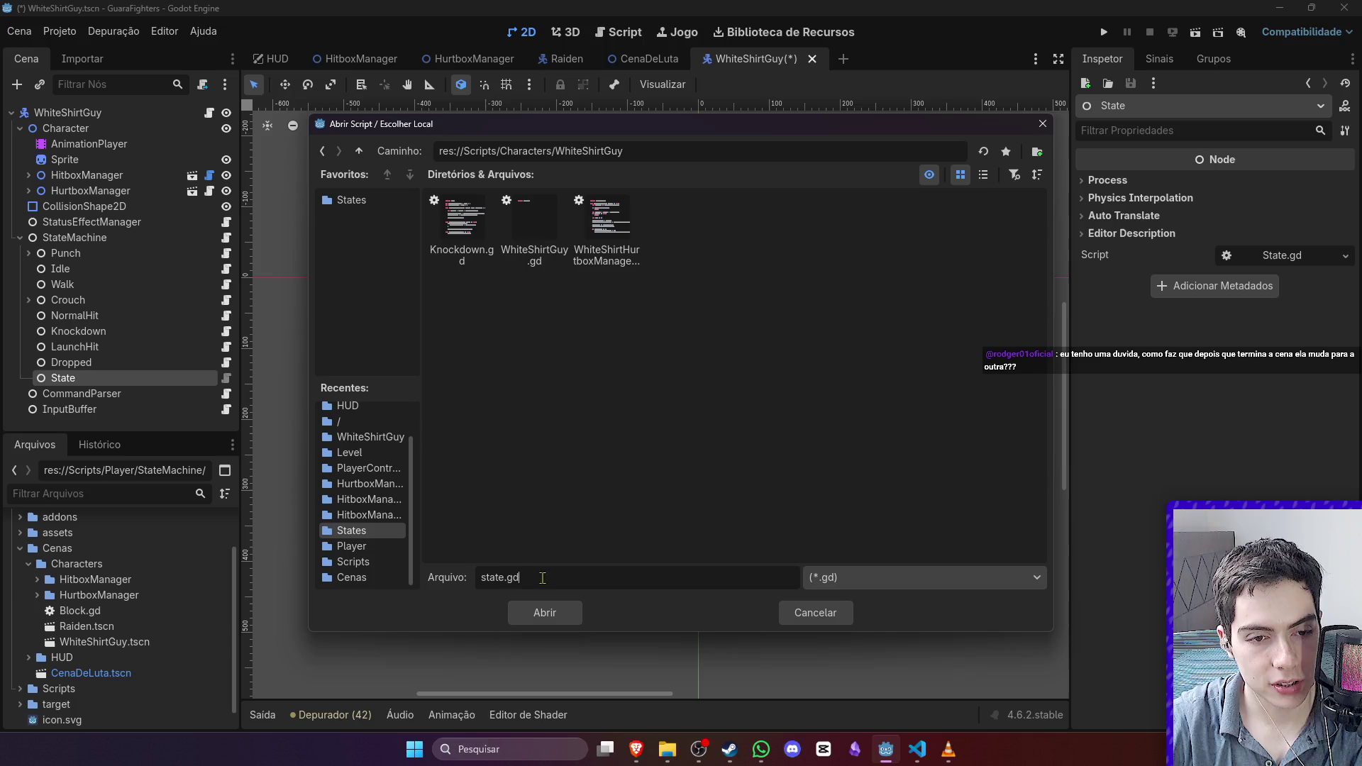
# Step: Name the script Start.gd, create it, and save the scene
pyautogui.doubleClick(503, 579)
pyautogui.write('Start')
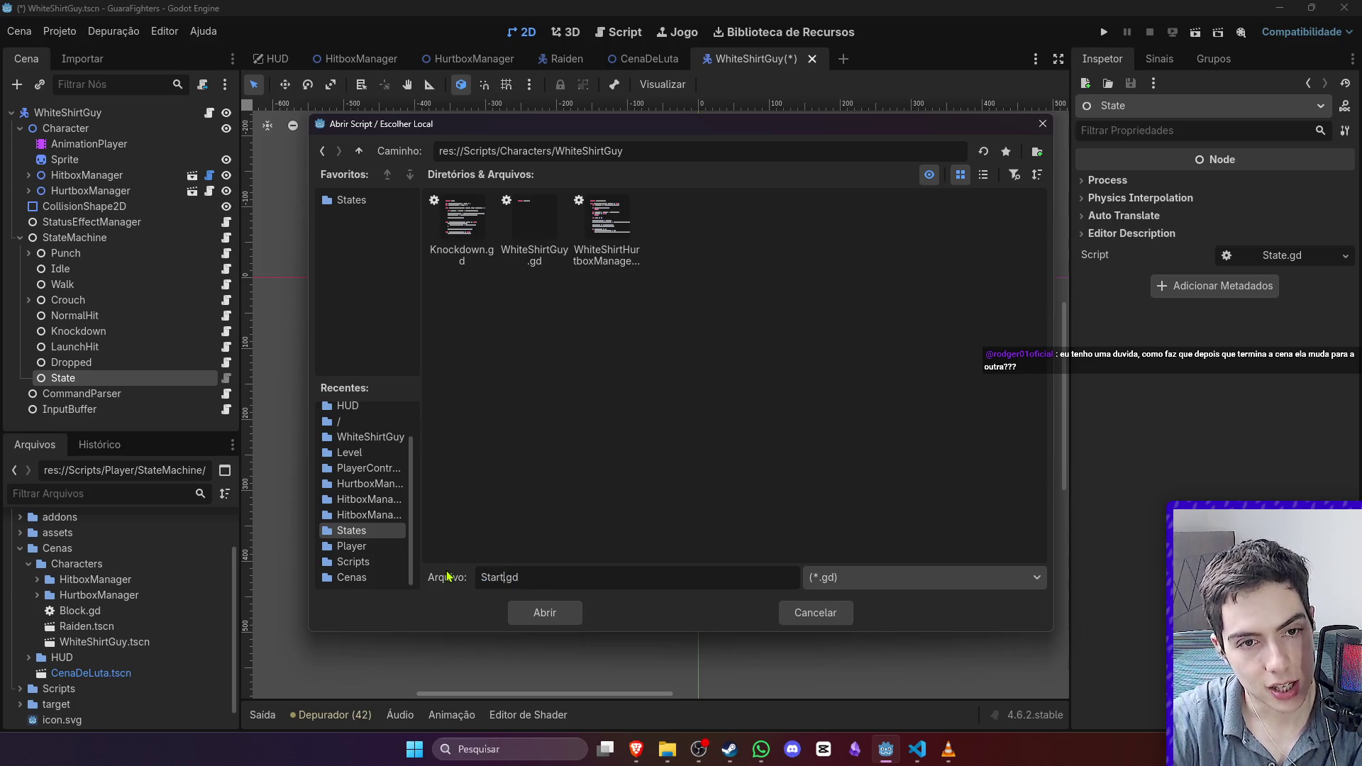
pyautogui.press('Return')
pyautogui.click(610, 527)
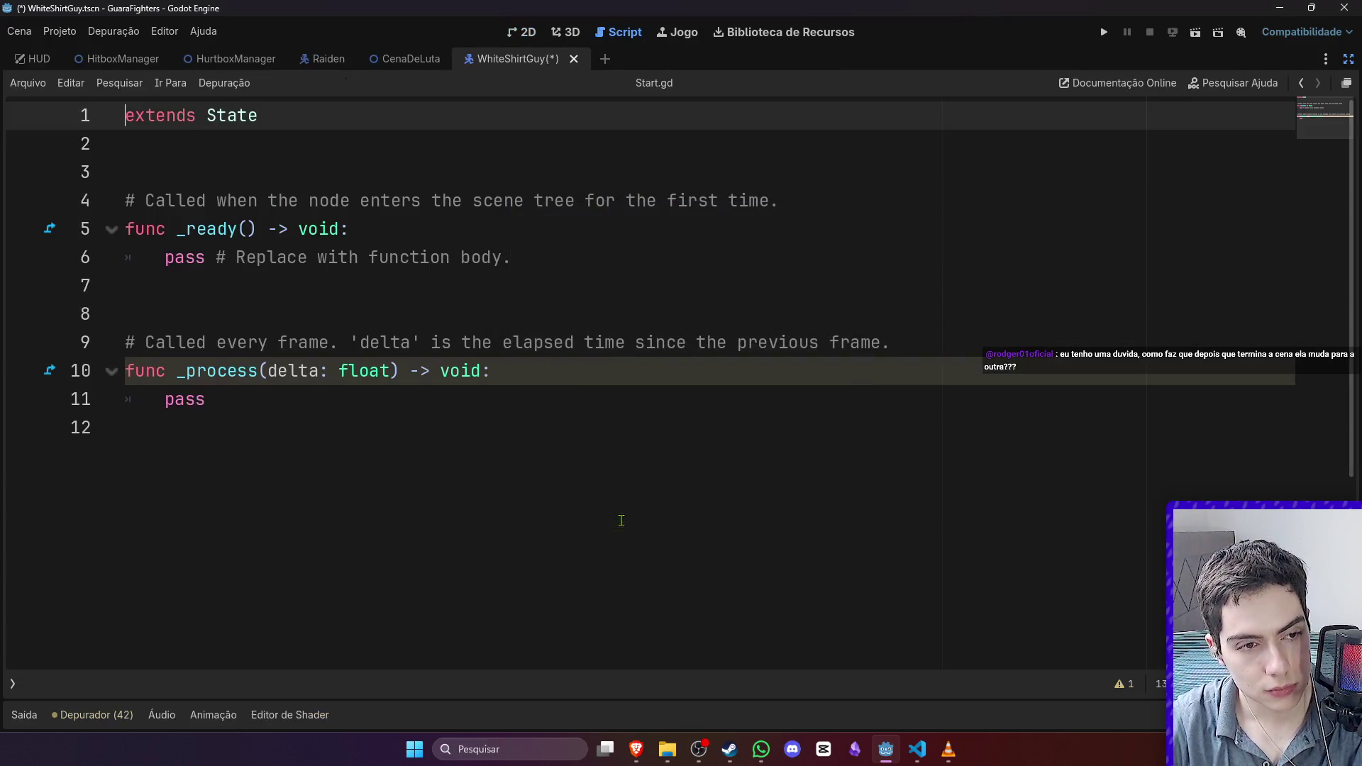
pyautogui.hotkey('ctrl', 's')
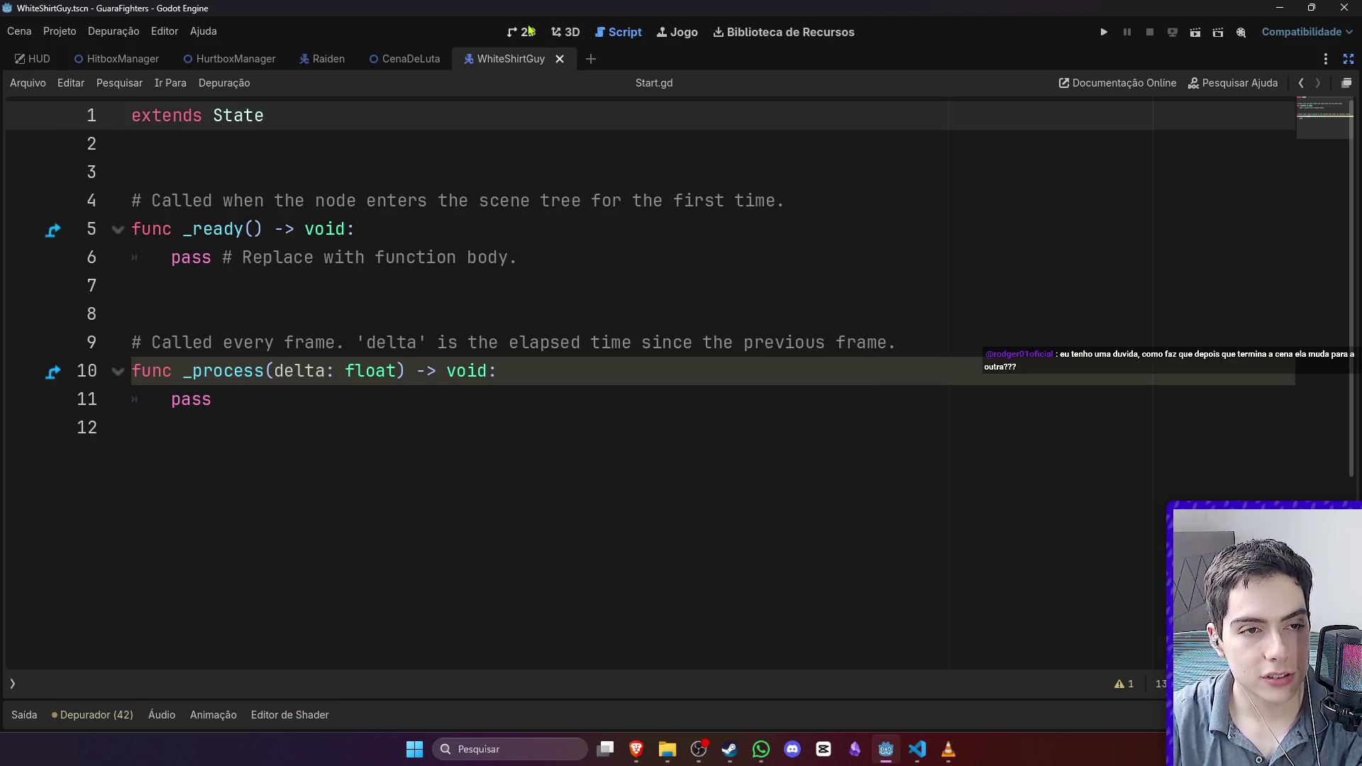
# Step: Preview the StartPose animation on the AnimationPlayer in the 2D view
pyautogui.click(525, 32)
pyautogui.click(149, 144)
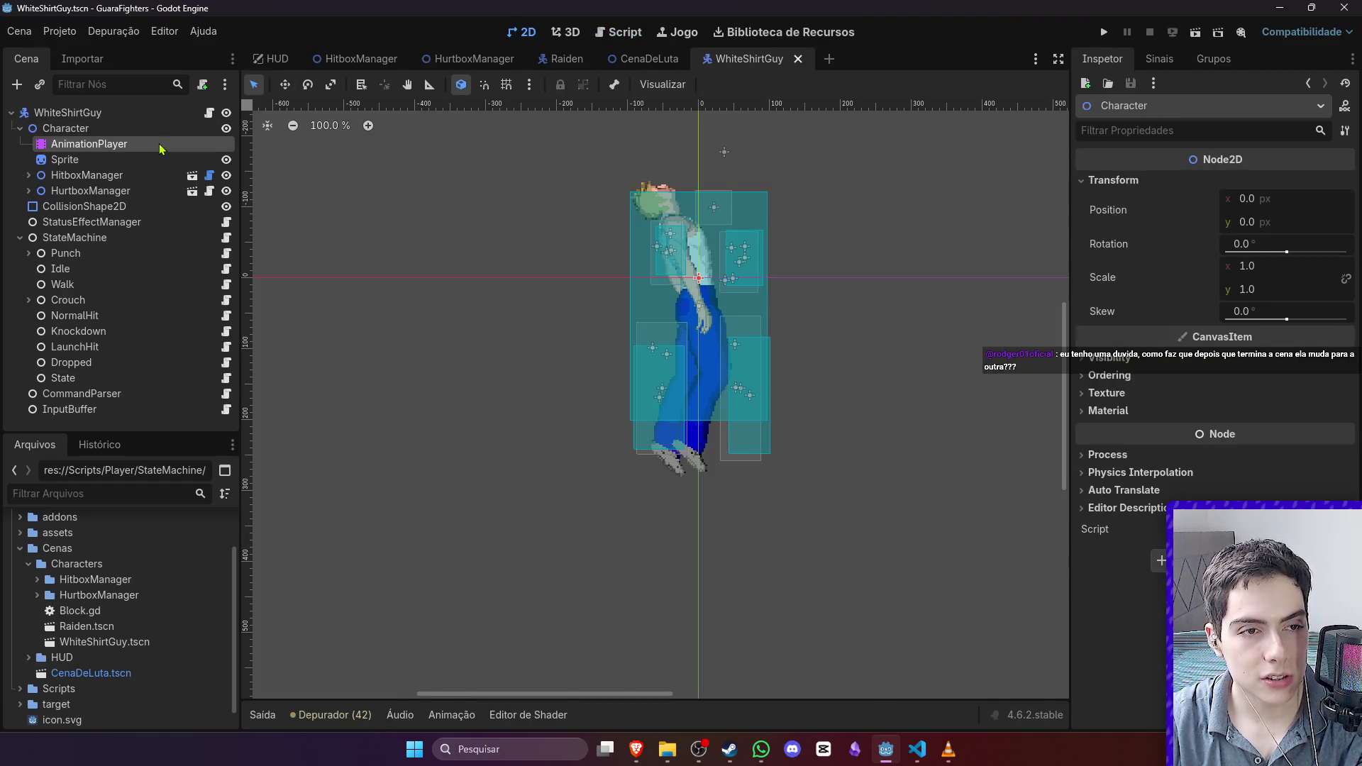
pyautogui.click(601, 491)
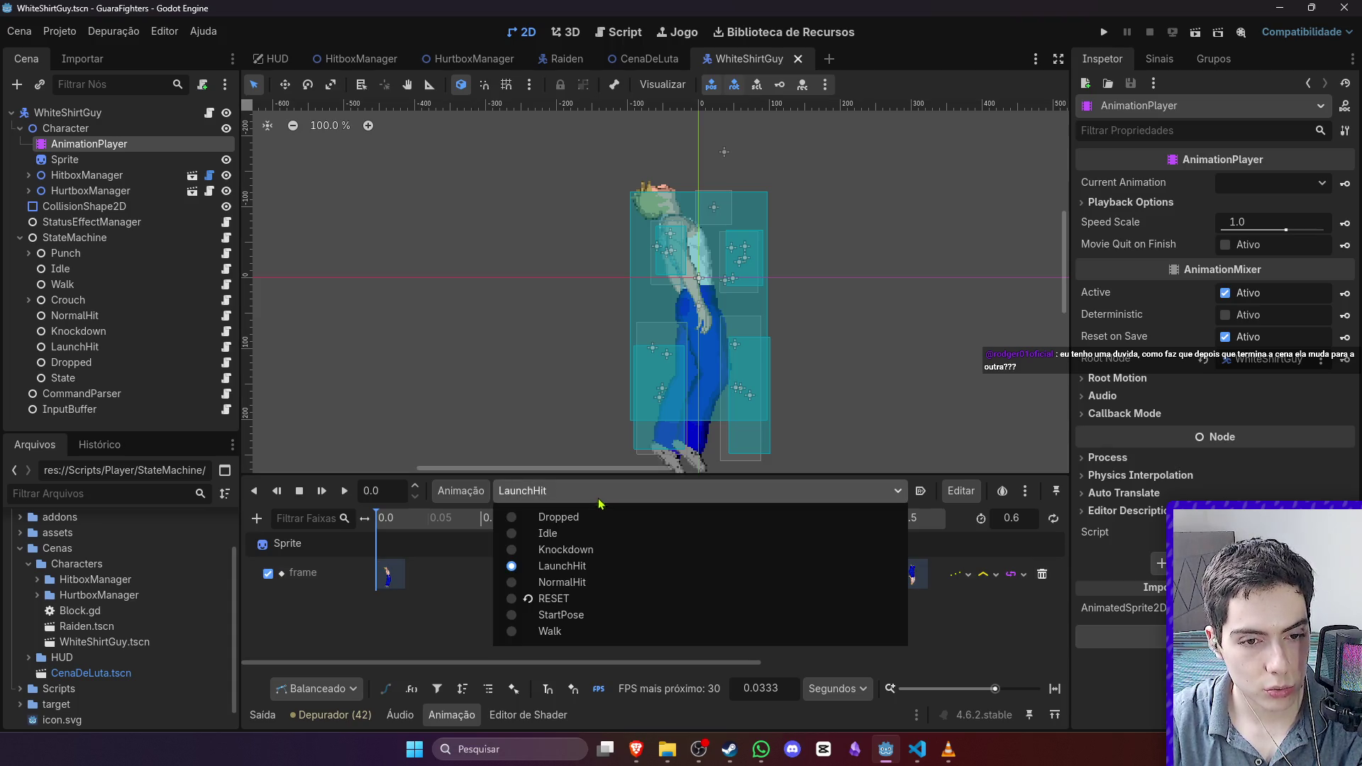
pyautogui.click(561, 615)
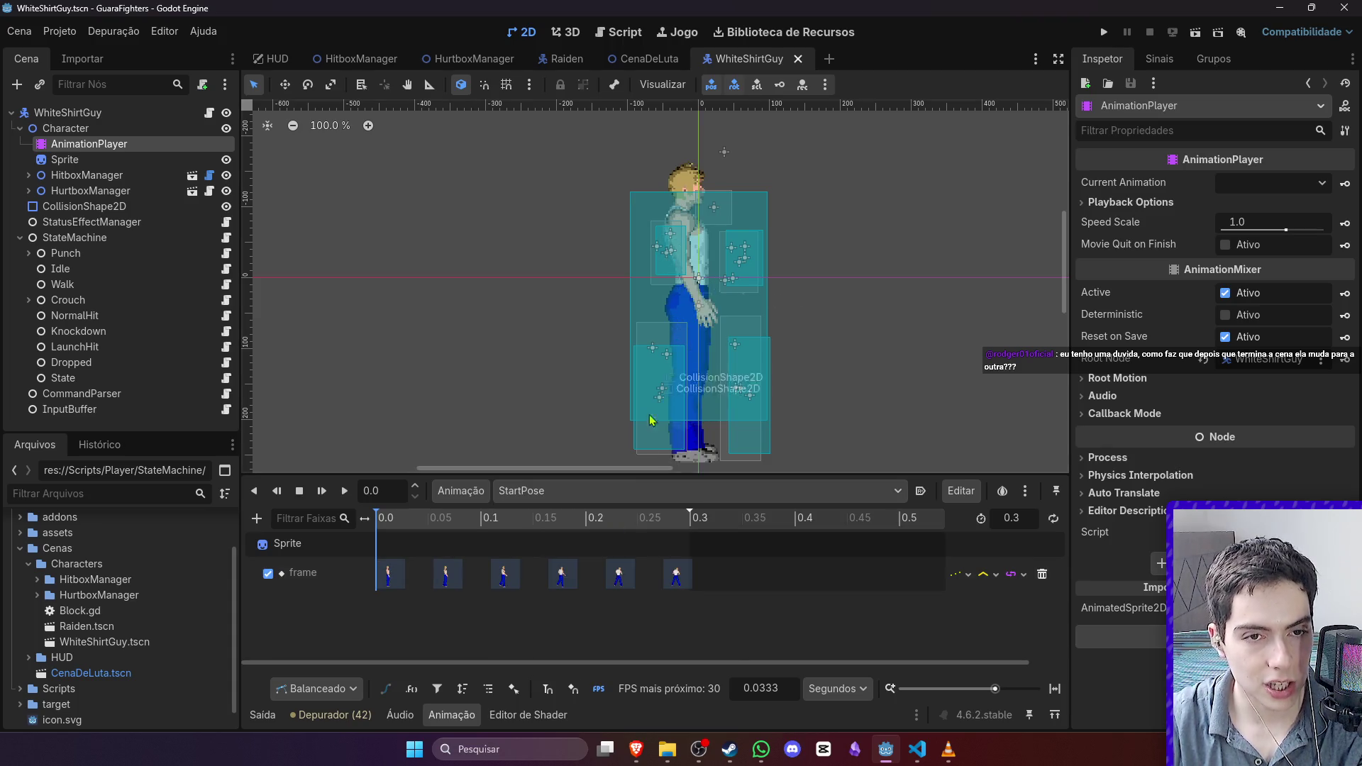
# Step: Rename the State node to StartPose and reopen its Start.gd script
pyautogui.click(88, 377)
pyautogui.click(91, 378)
pyautogui.write('StartP')
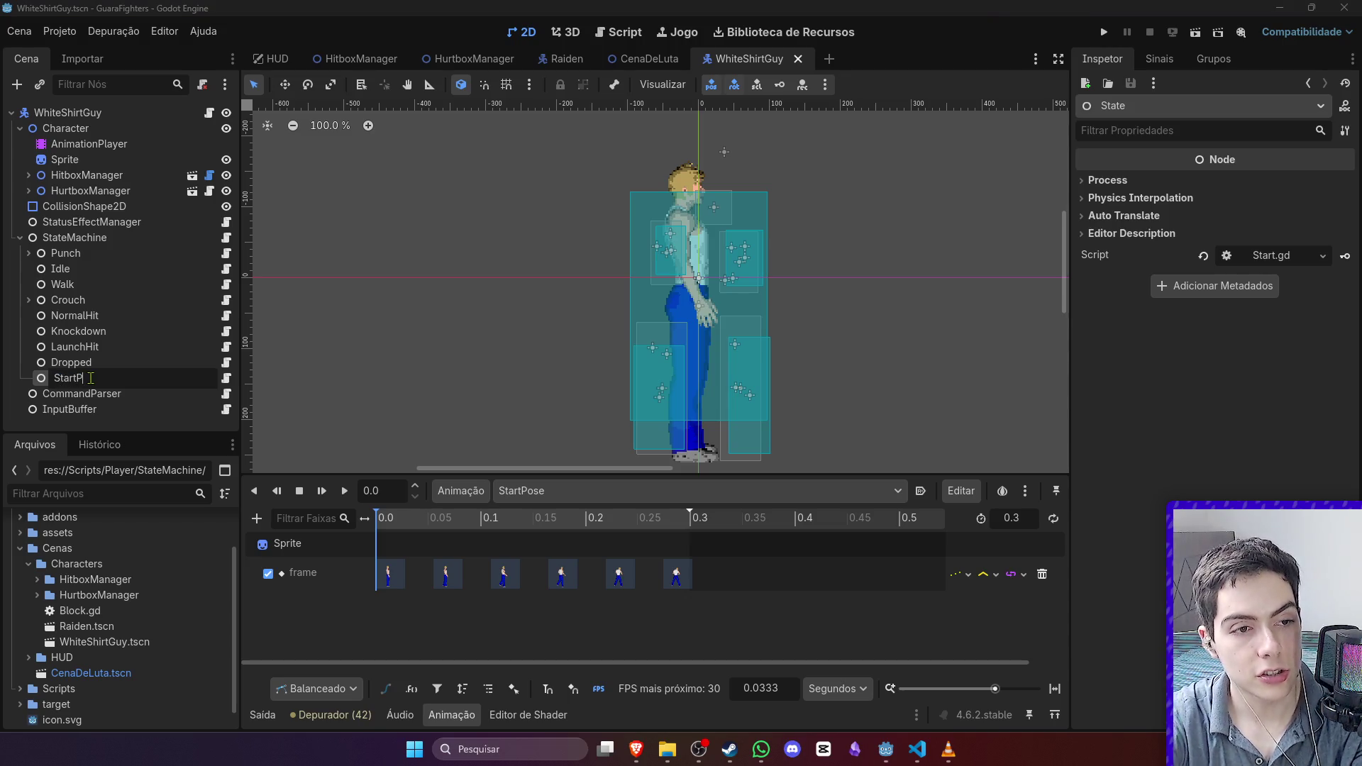
pyautogui.write('ose')
pyautogui.press('Return')
pyautogui.click(225, 378)
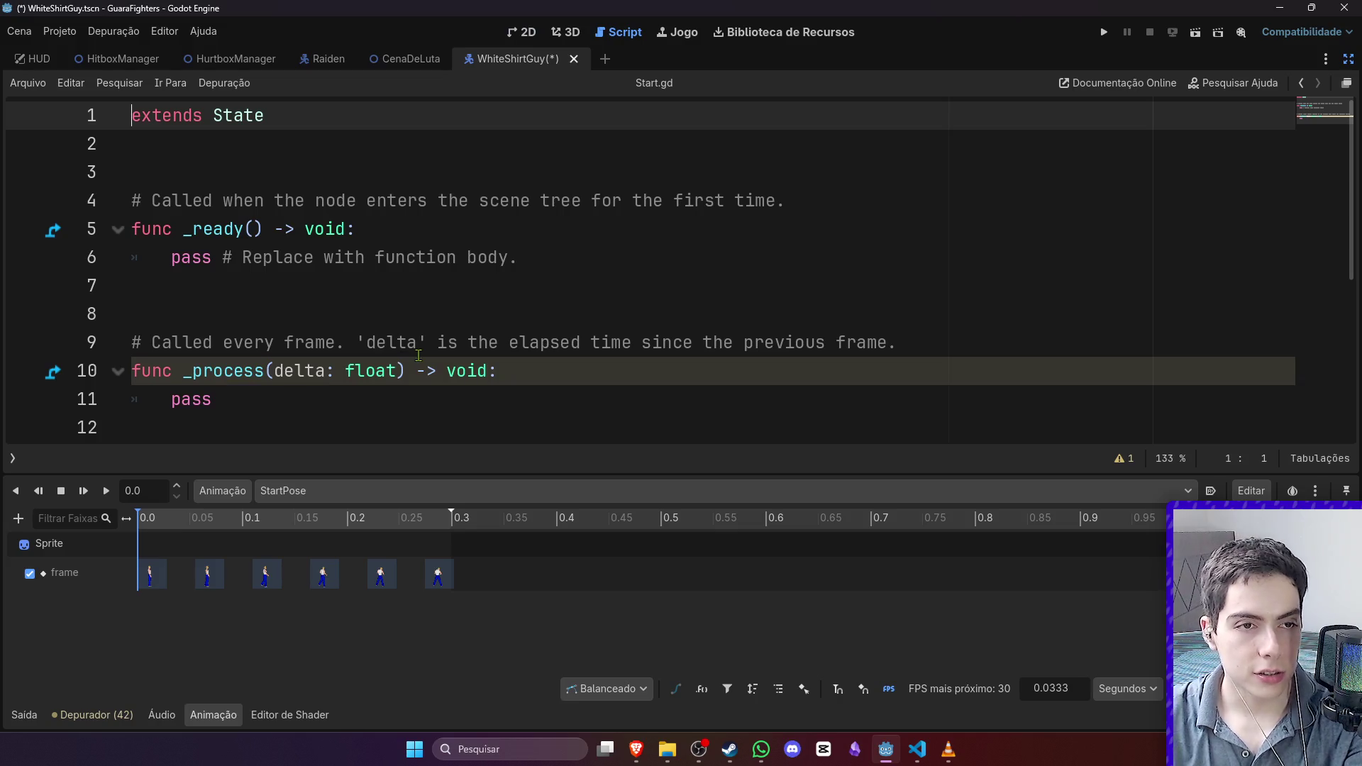
# Step: Replace the template with an _enter function calling request_animation()
pyautogui.moveTo(428, 423); pyautogui.dragTo(102, 205)
pyautogui.write('func _')
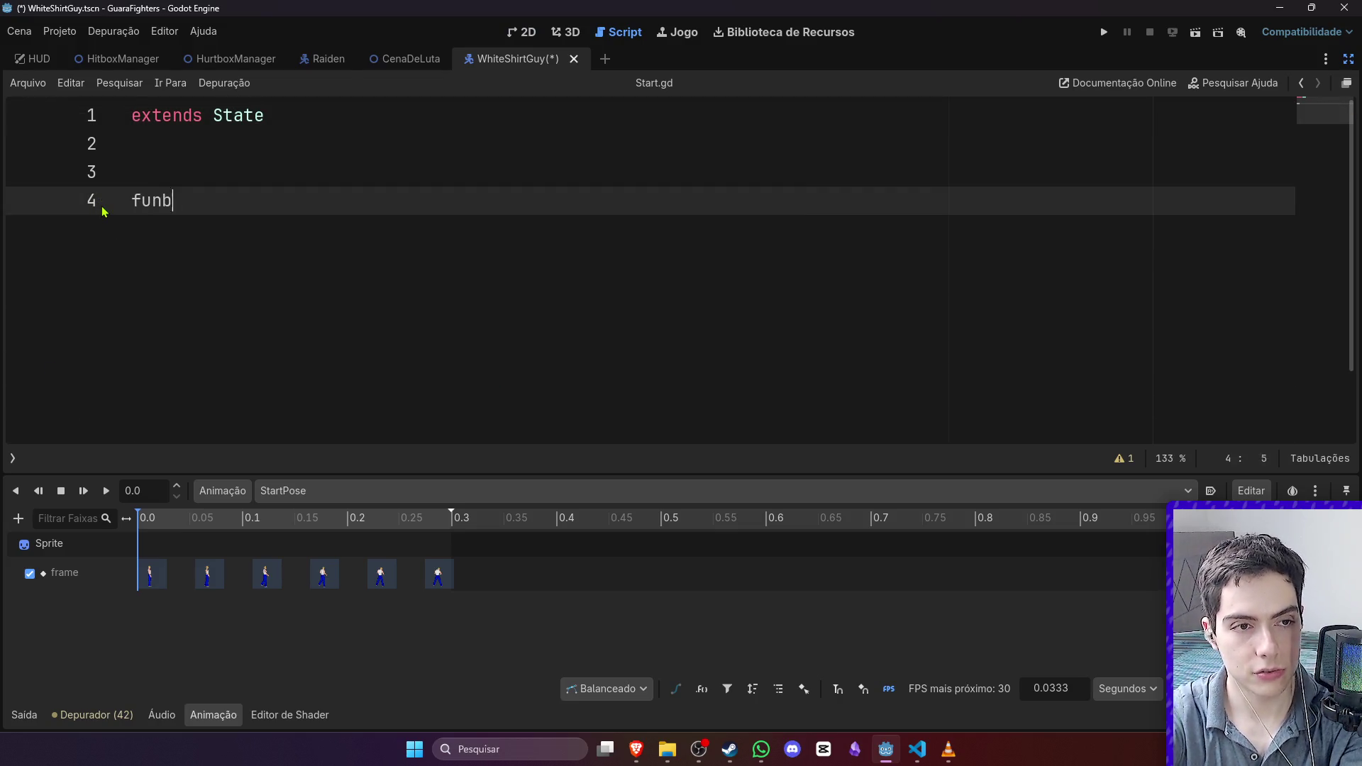
pyautogui.press('BackSpace')
pyautogui.press('BackSpace')
pyautogui.press('BackSpace')
pyautogui.write('n')
pyautogui.press('BackSpace')
pyautogui.write('c _enter')
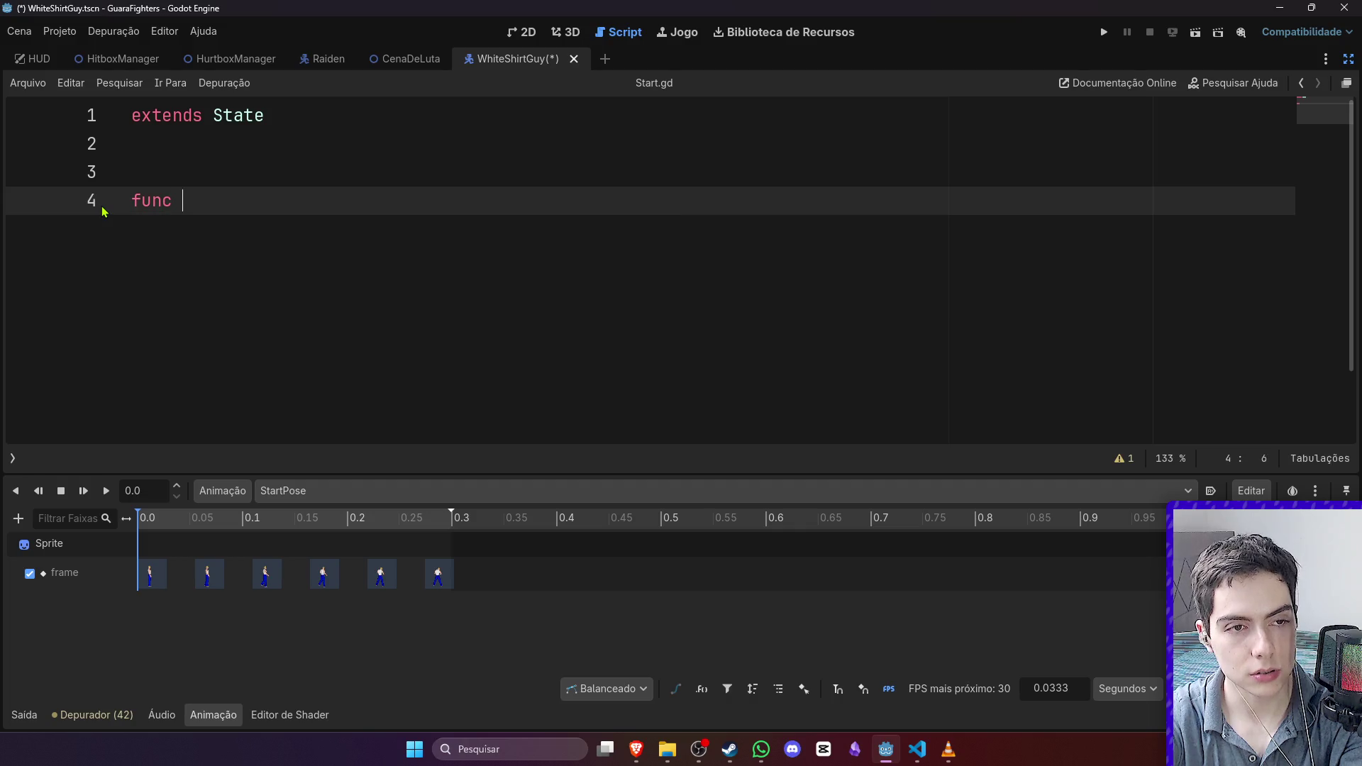
pyautogui.press('Return')
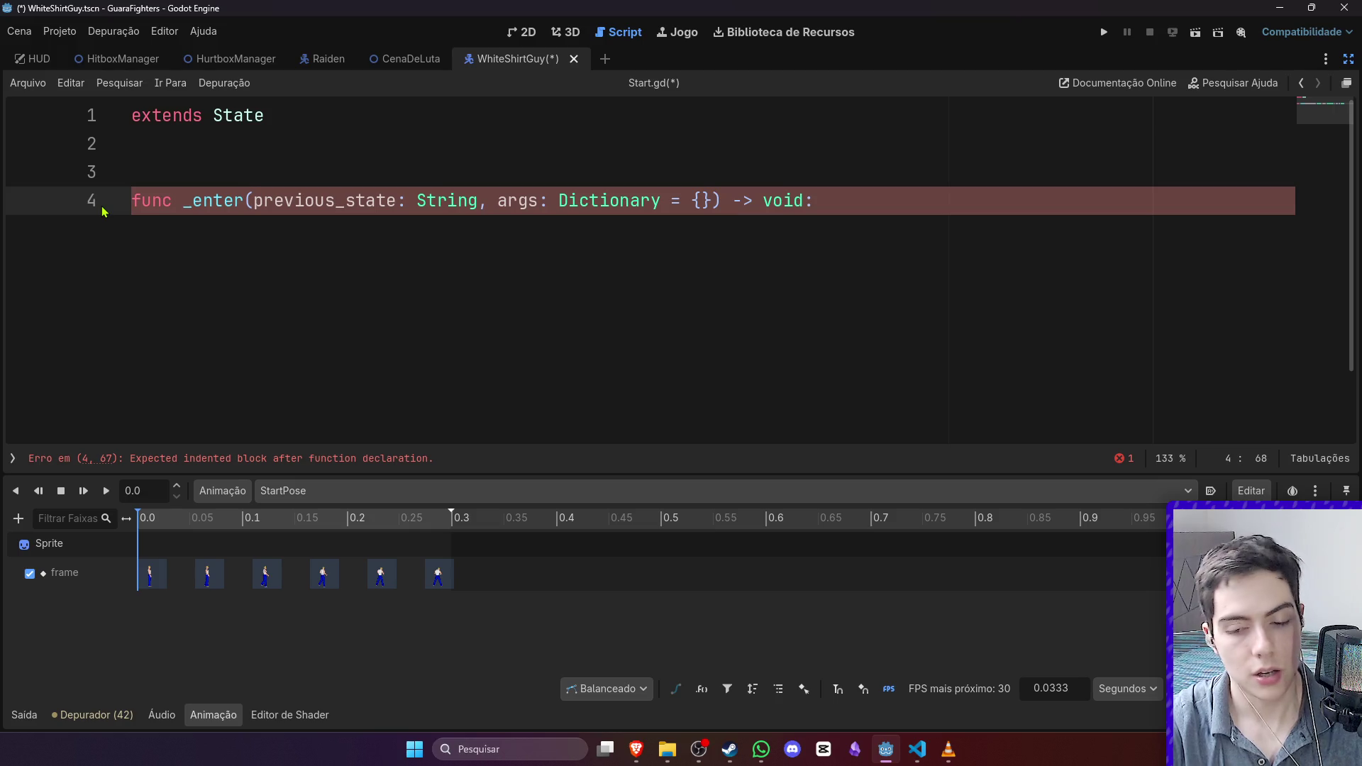
pyautogui.press('Return')
pyautogui.write('req')
pyautogui.press('Return')
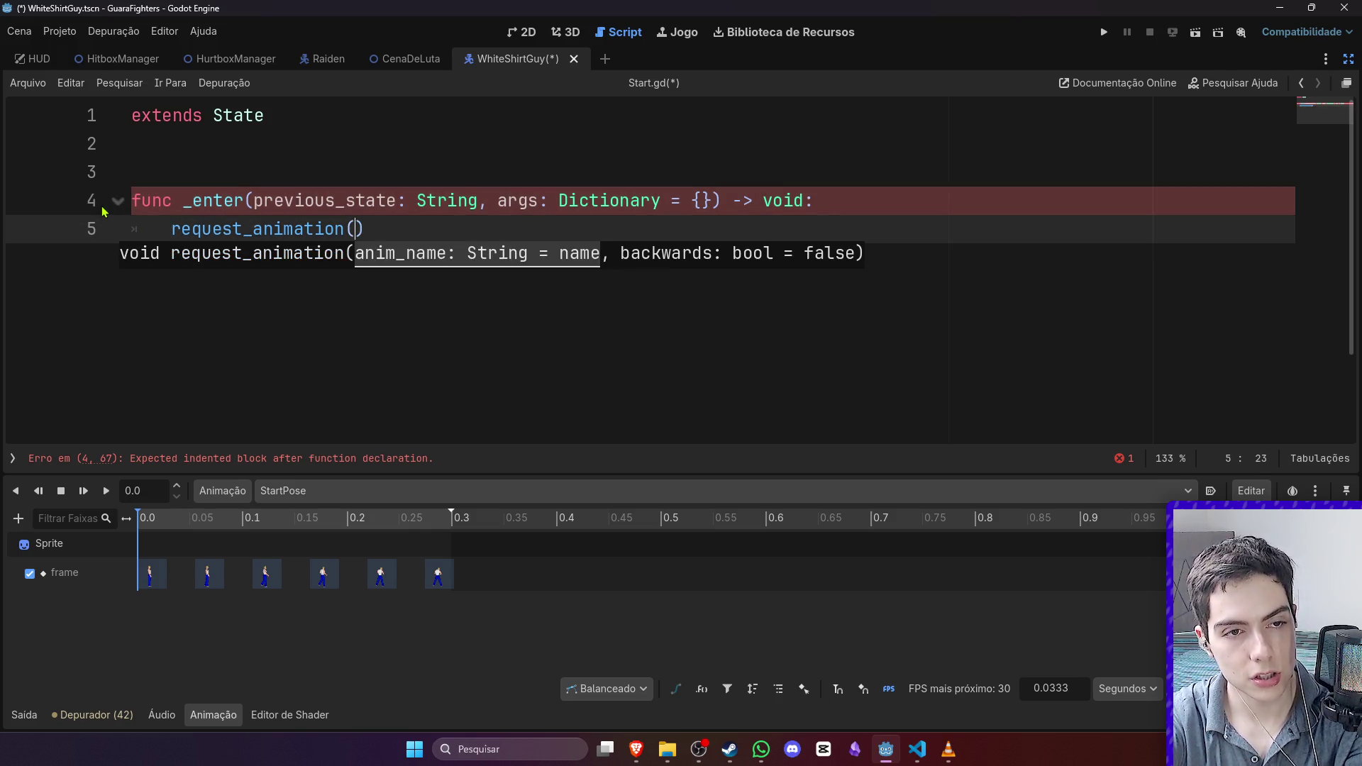
pyautogui.press('End')
pyautogui.press('Return')
pyautogui.press('Return')
pyautogui.press('BackSpace')
# Step: Add _animation_finished calling request_transition("Idle") and save Start.gd
pyautogui.write('func _')
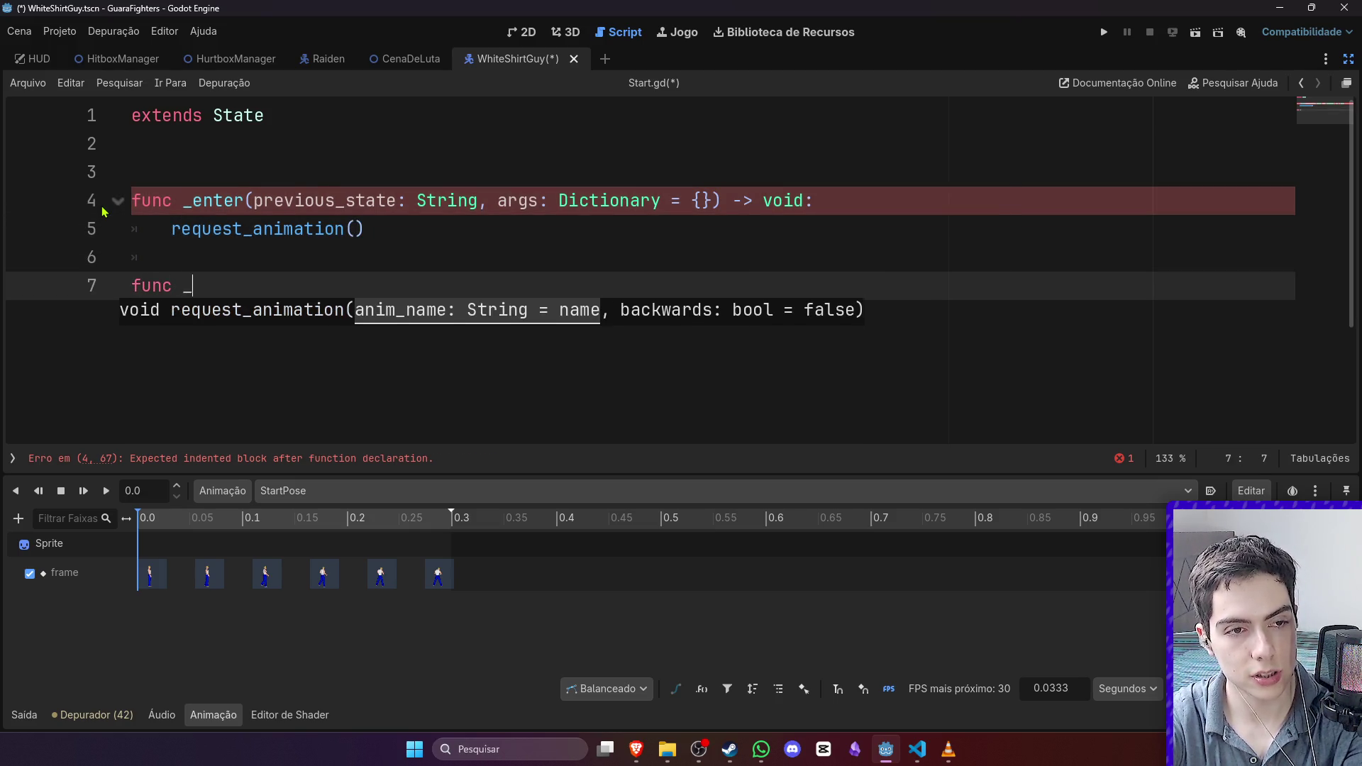
pyautogui.write('ex')
pyautogui.press('Return')
pyautogui.press('Return')
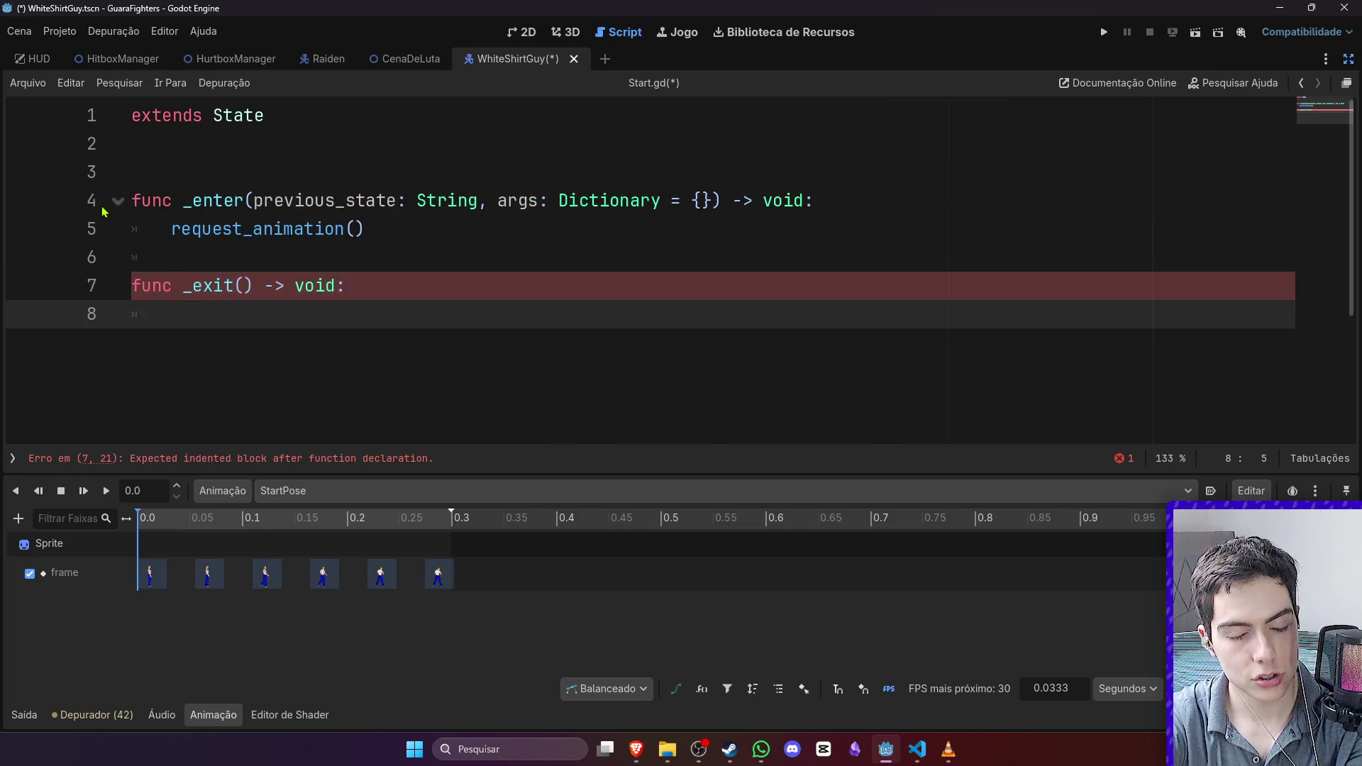
pyautogui.press('BackSpace')
pyautogui.press('BackSpace')
pyautogui.press('BackSpace')
pyautogui.press('BackSpace')
pyautogui.press('BackSpace')
pyautogui.press('BackSpace')
pyautogui.write('anim')
pyautogui.press('Return')
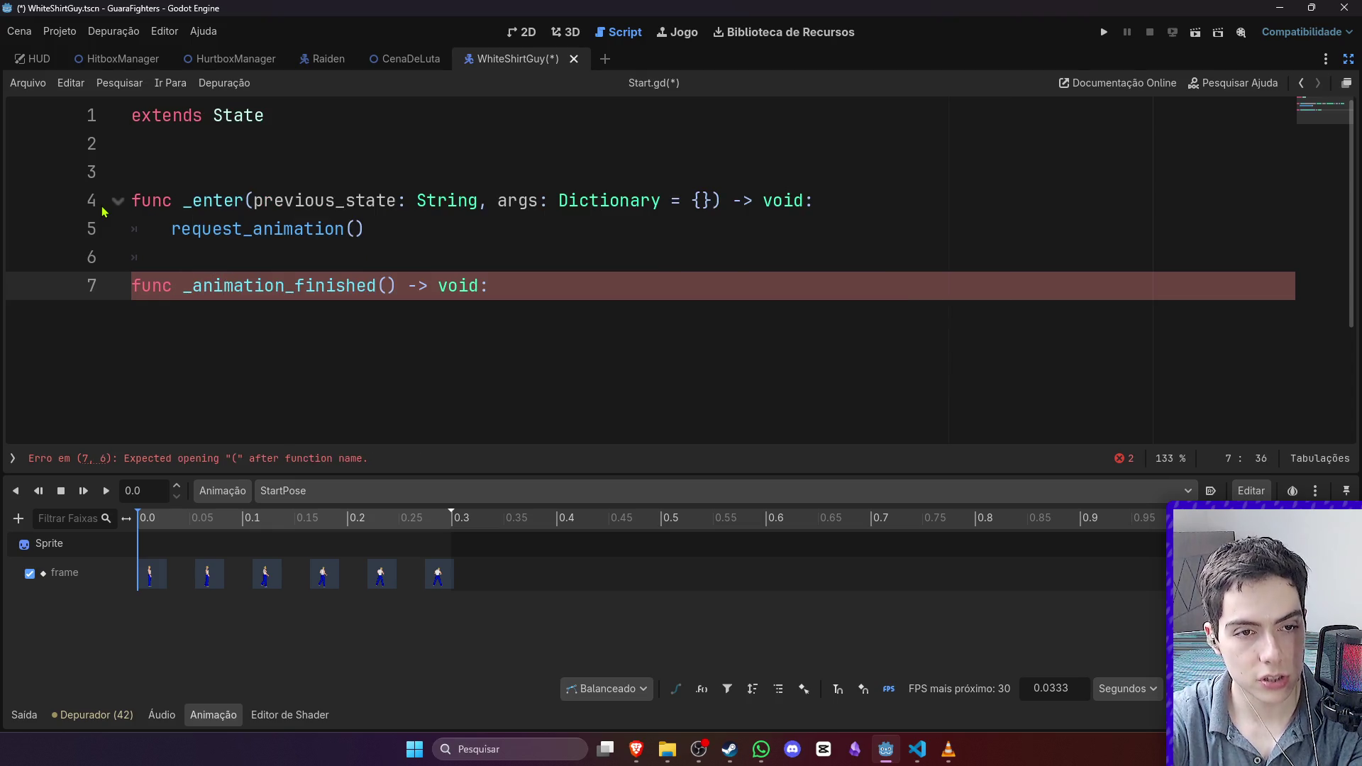
pyautogui.press('Return')
pyautogui.write('reques')
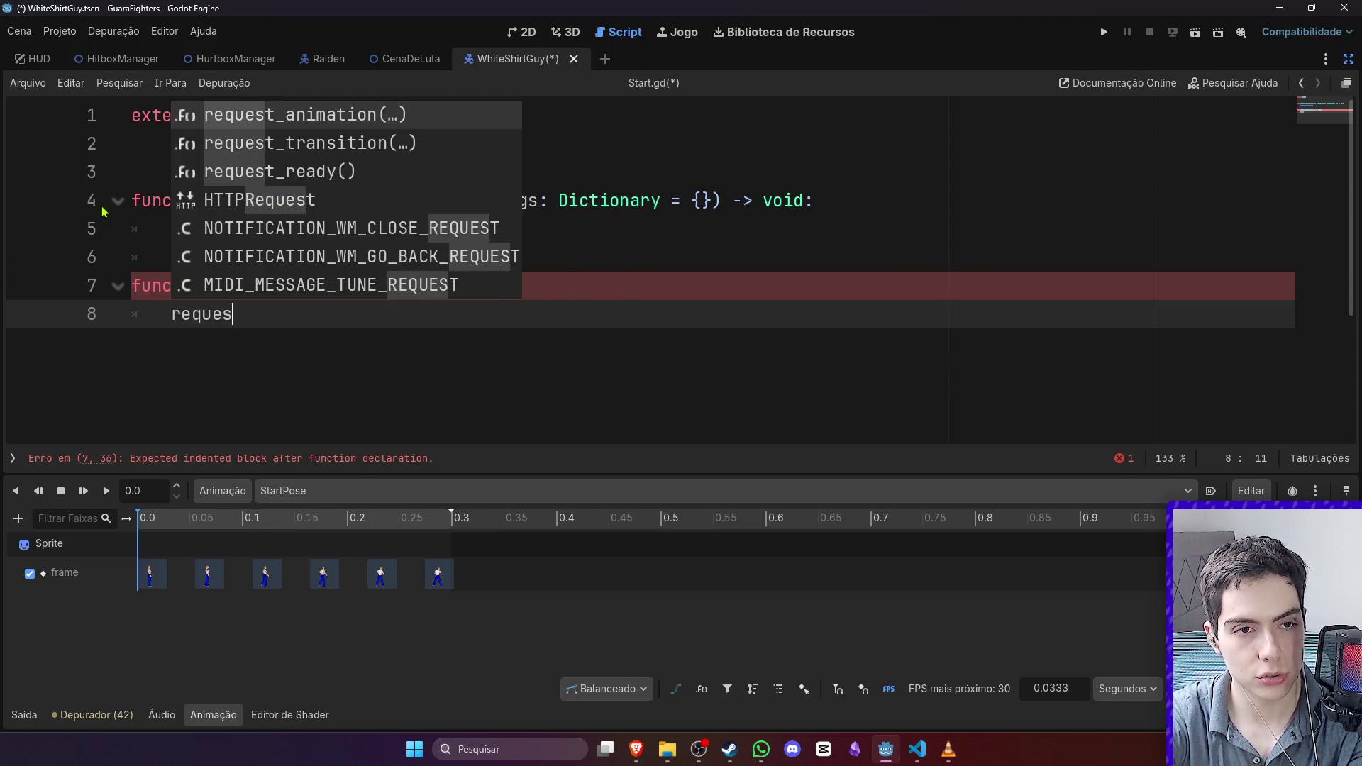
pyautogui.press('Down')
pyautogui.press('Return')
pyautogui.write('"Idle')
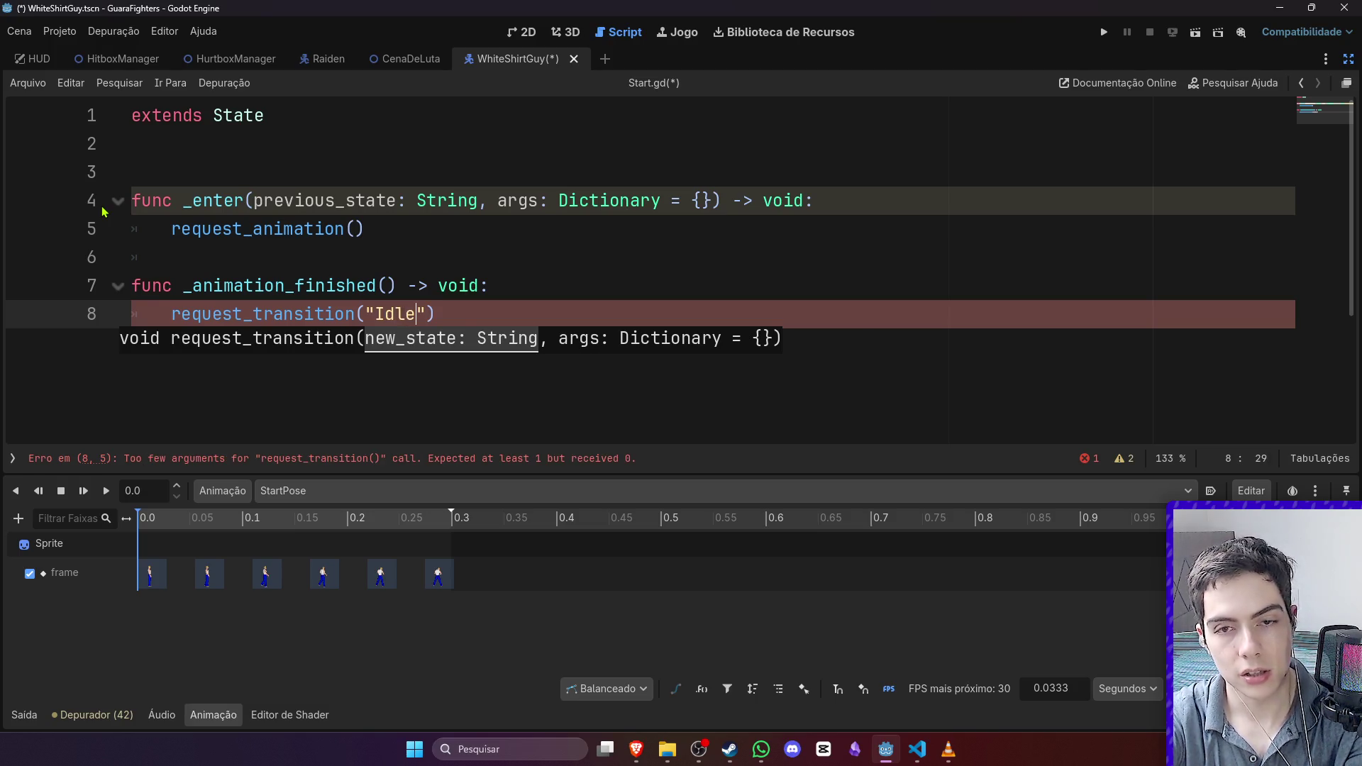
pyautogui.hotkey('ctrl', 's')
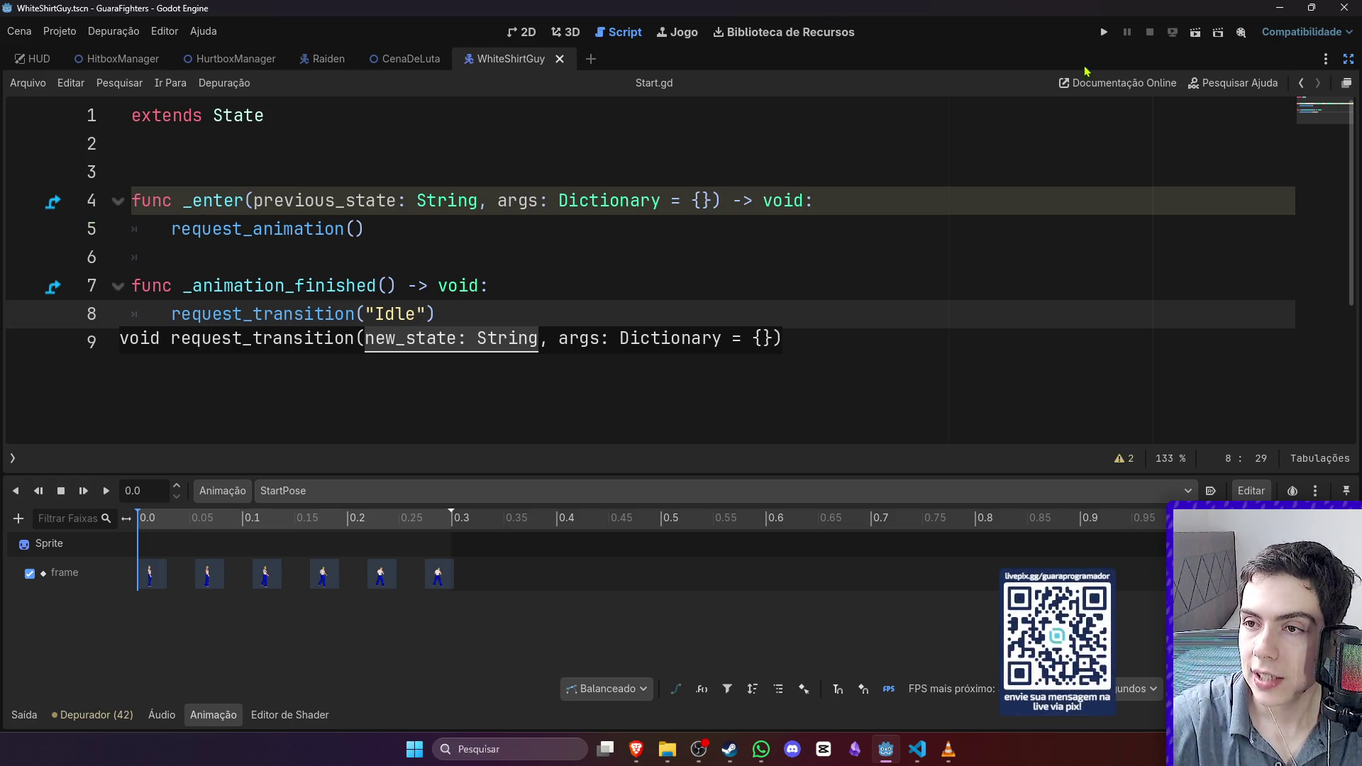
# Step: Consult the web browser, then resume editing Start.gd right after request_animation()
pyautogui.hotkey('alt', 'Tab')
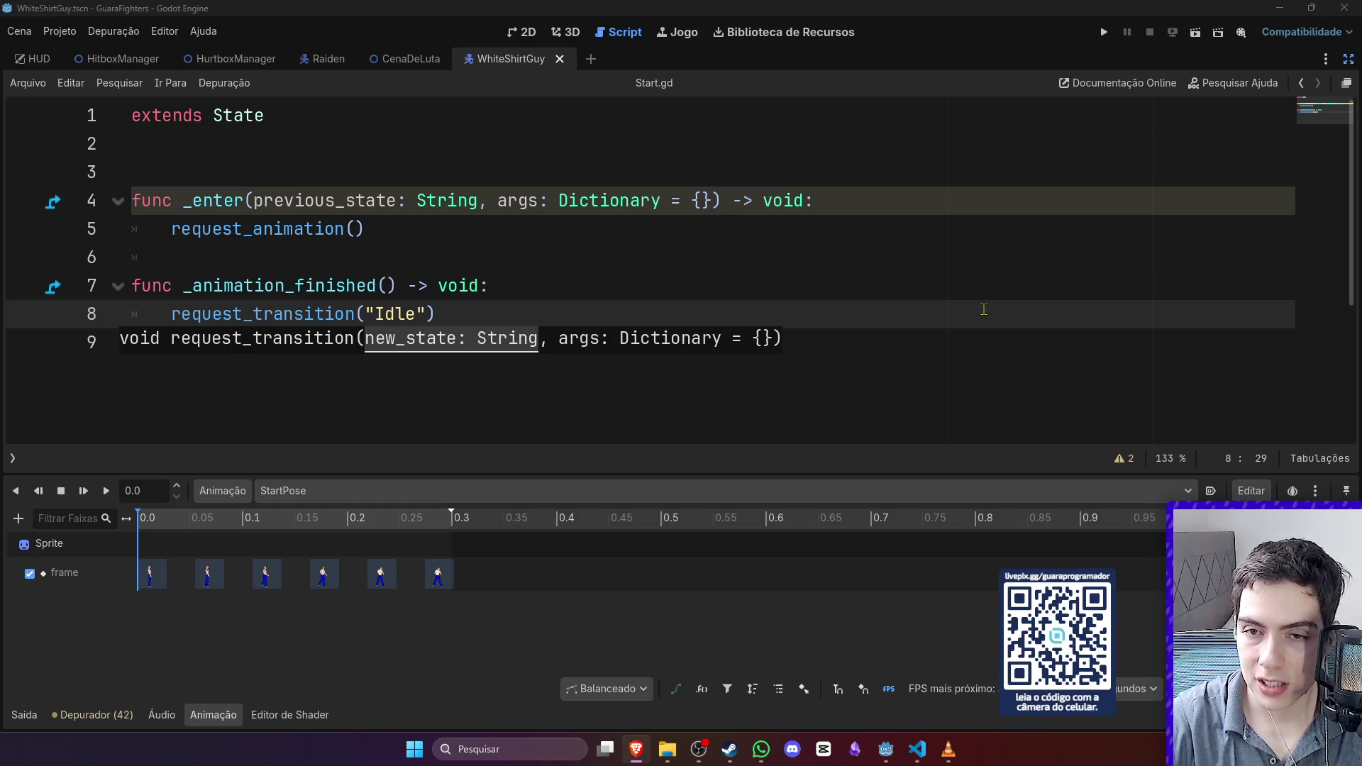
pyautogui.click(1008, 308)
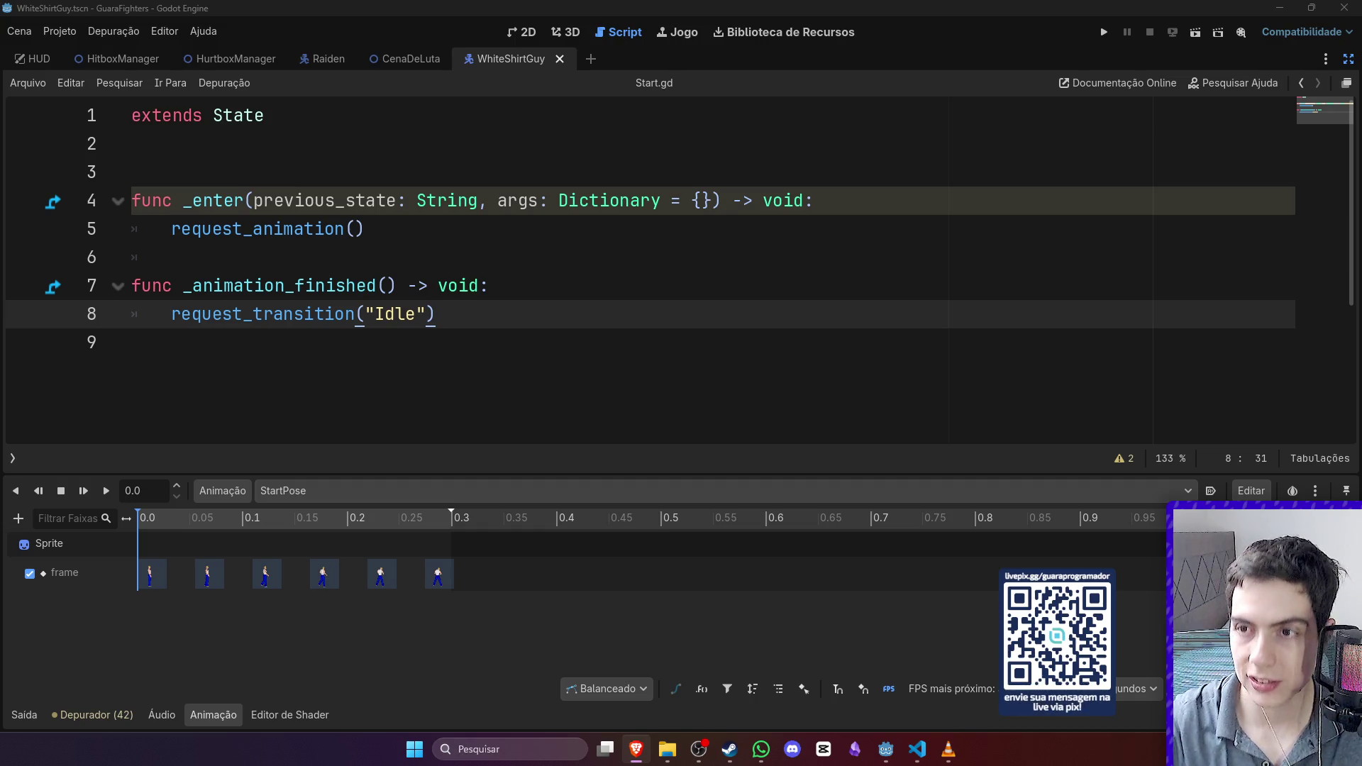
pyautogui.click(483, 217)
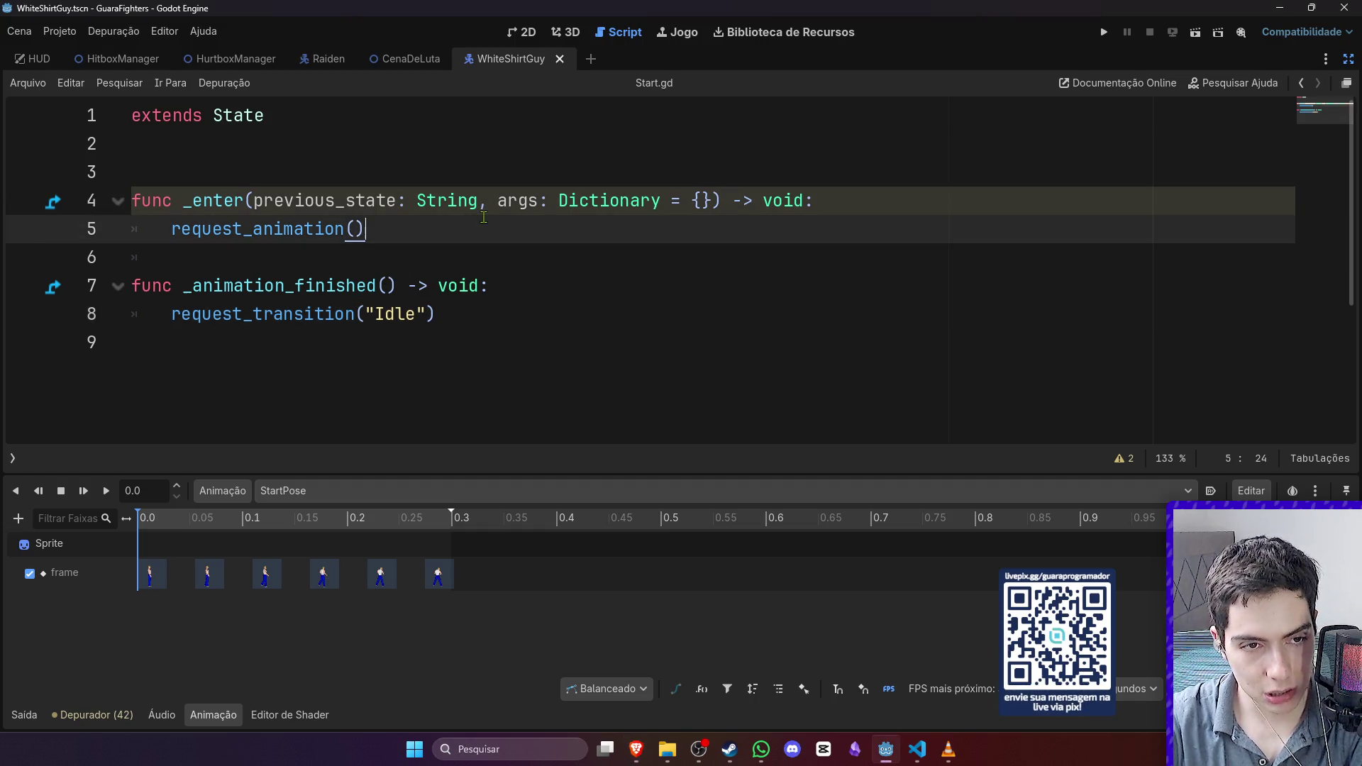
pyautogui.press('Return')
pyautogui.write('get_tree')
pyautogui.press('Return')
pyautogui.write('.change')
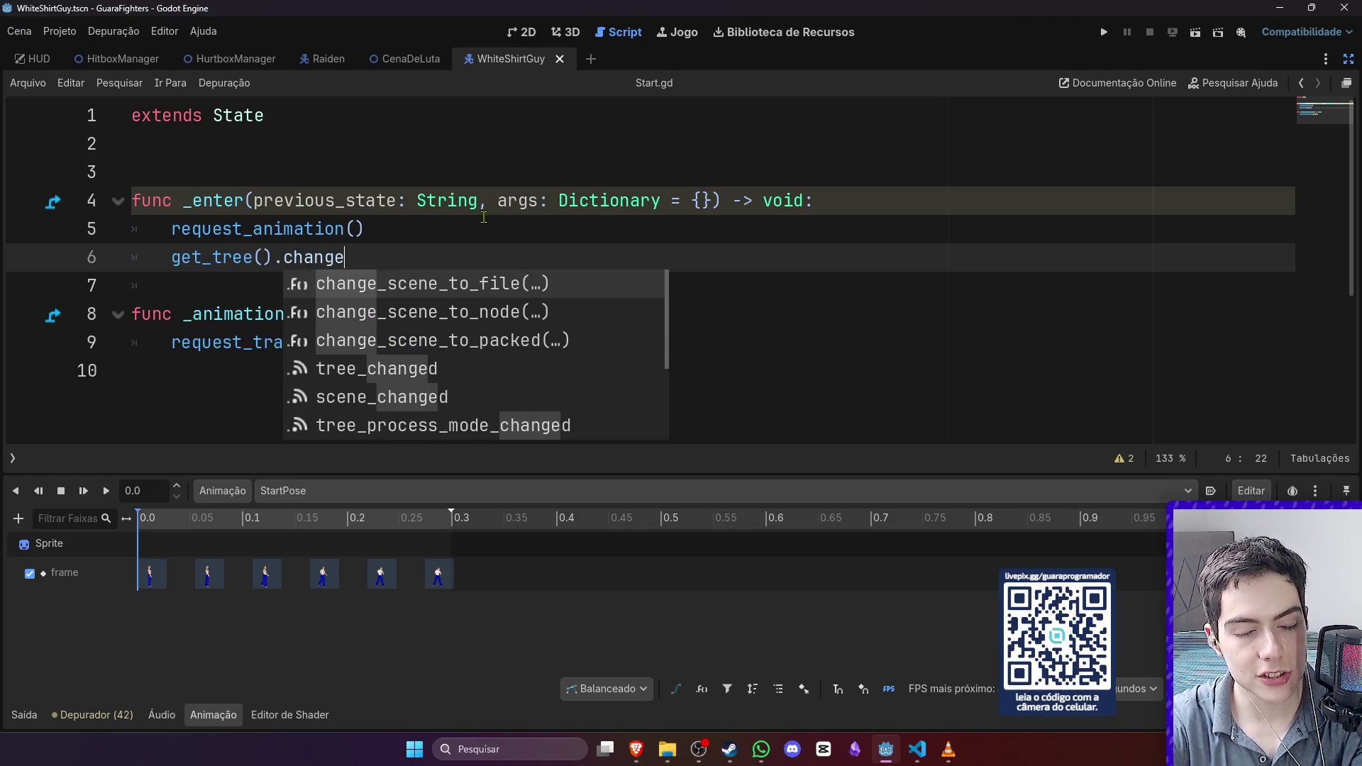
pyautogui.press('Return')
pyautogui.press('Escape')
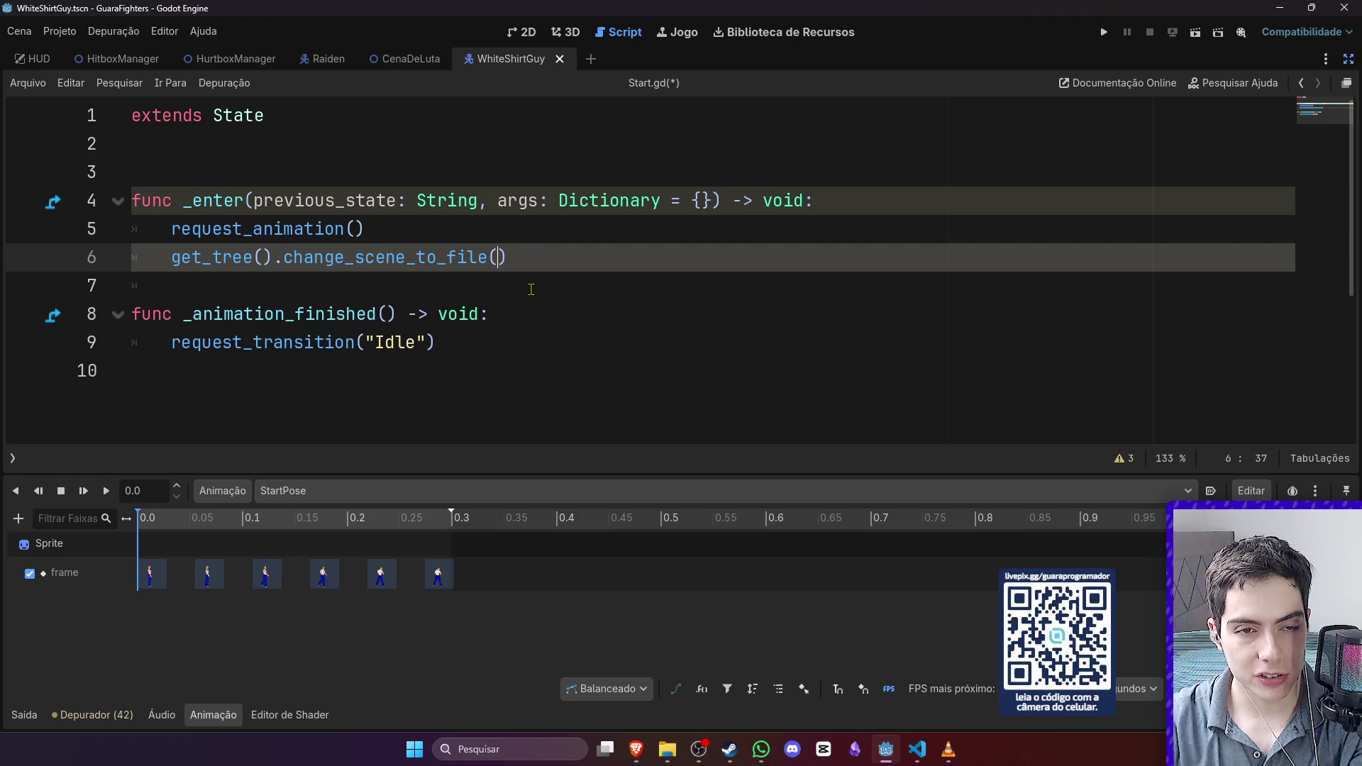
pyautogui.press('BackSpace')
pyautogui.press('BackSpace')
pyautogui.press('BackSpace')
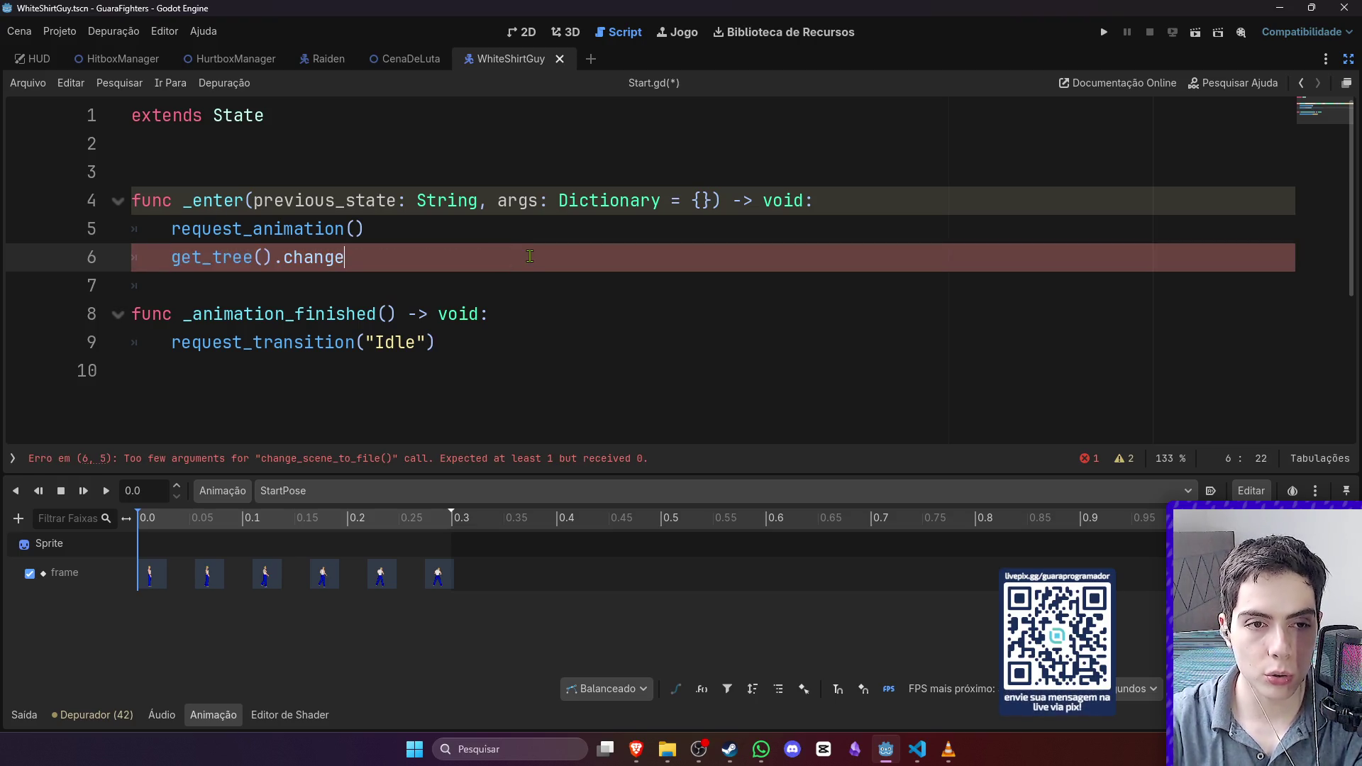
pyautogui.write('_to')
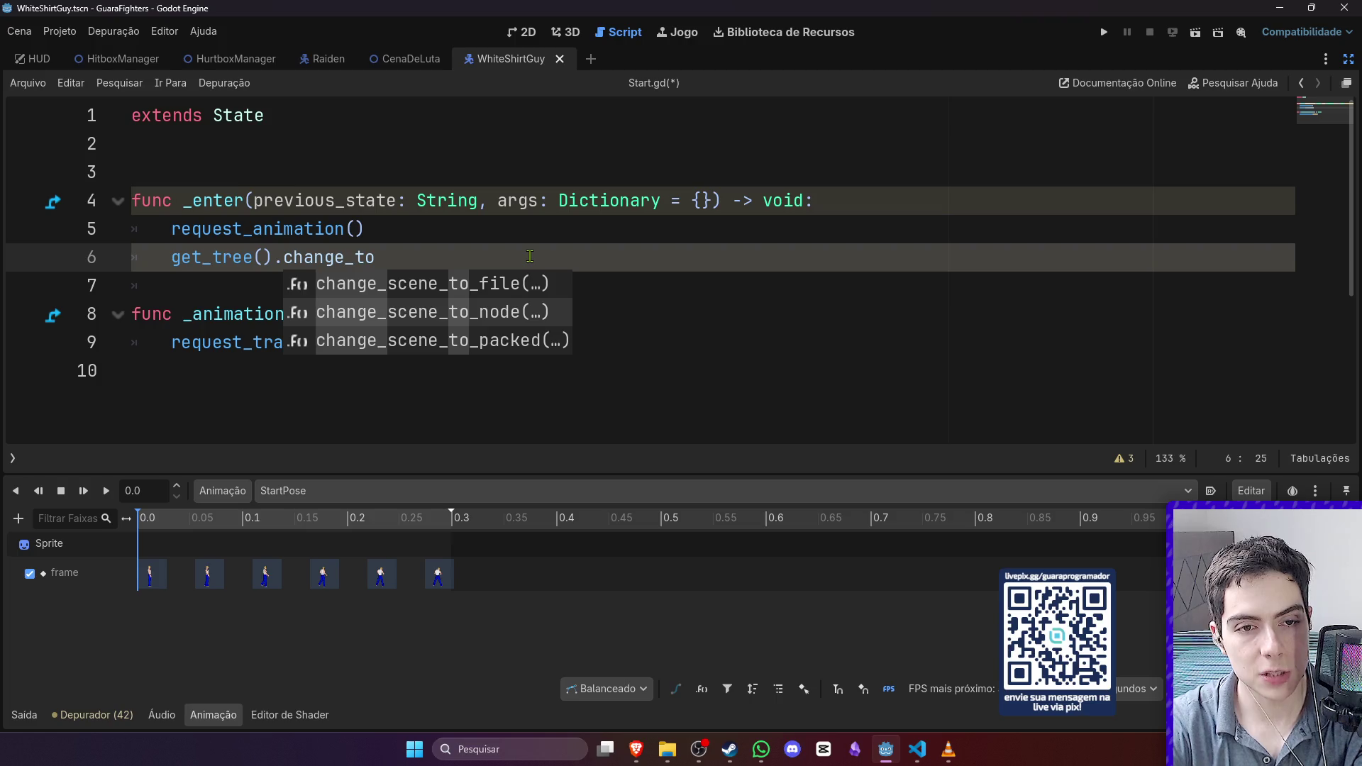
pyautogui.press('Down')
pyautogui.press('Return')
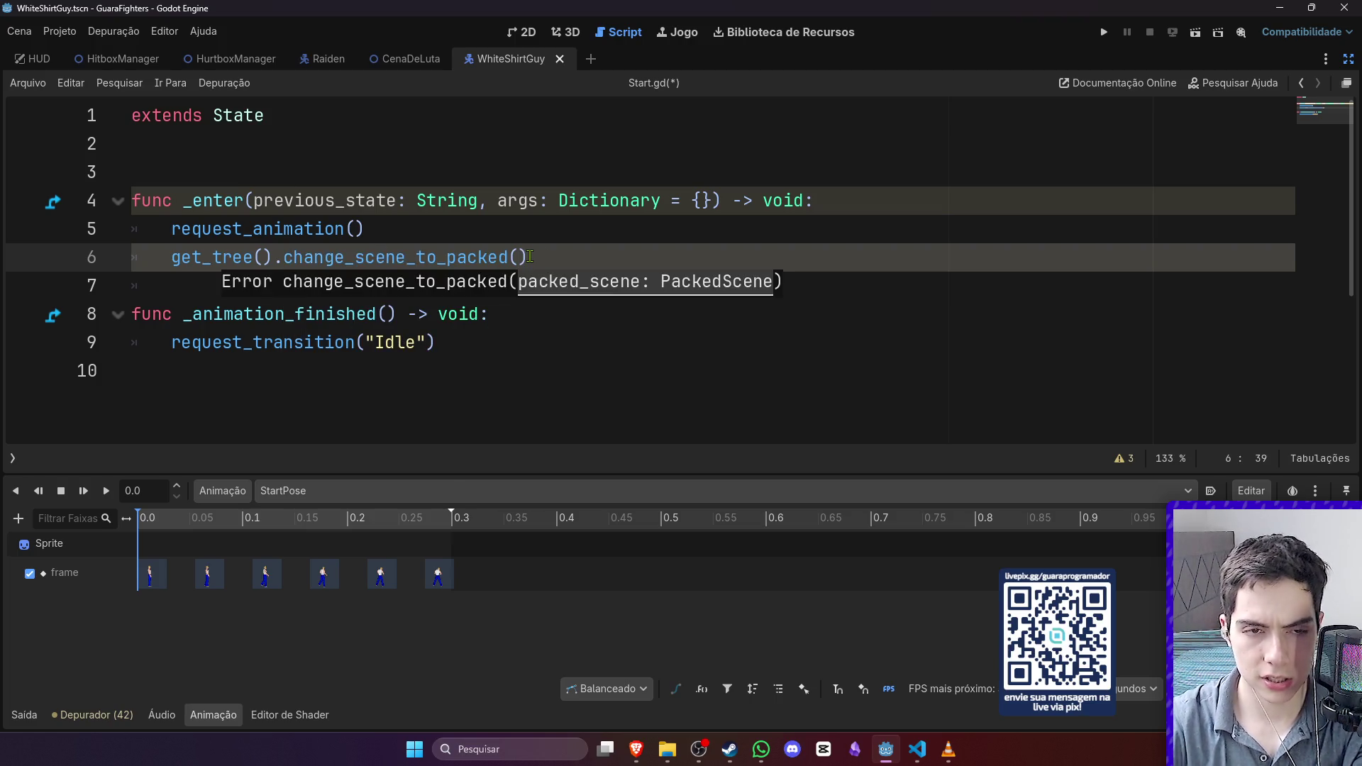
pyautogui.press('Left')
pyautogui.press('Left')
pyautogui.press('Left')
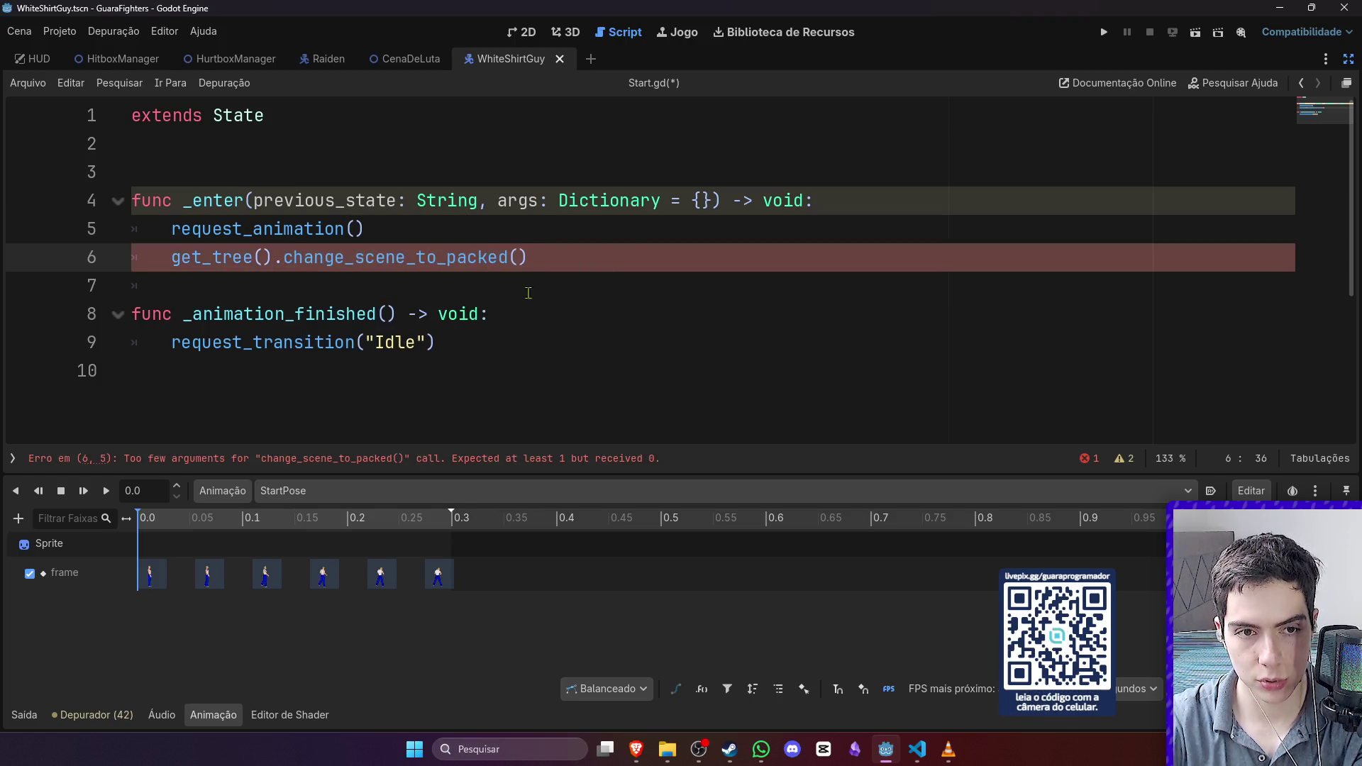
pyautogui.moveTo(528, 257); pyautogui.dragTo(437, 259)
pyautogui.press('BackSpace')
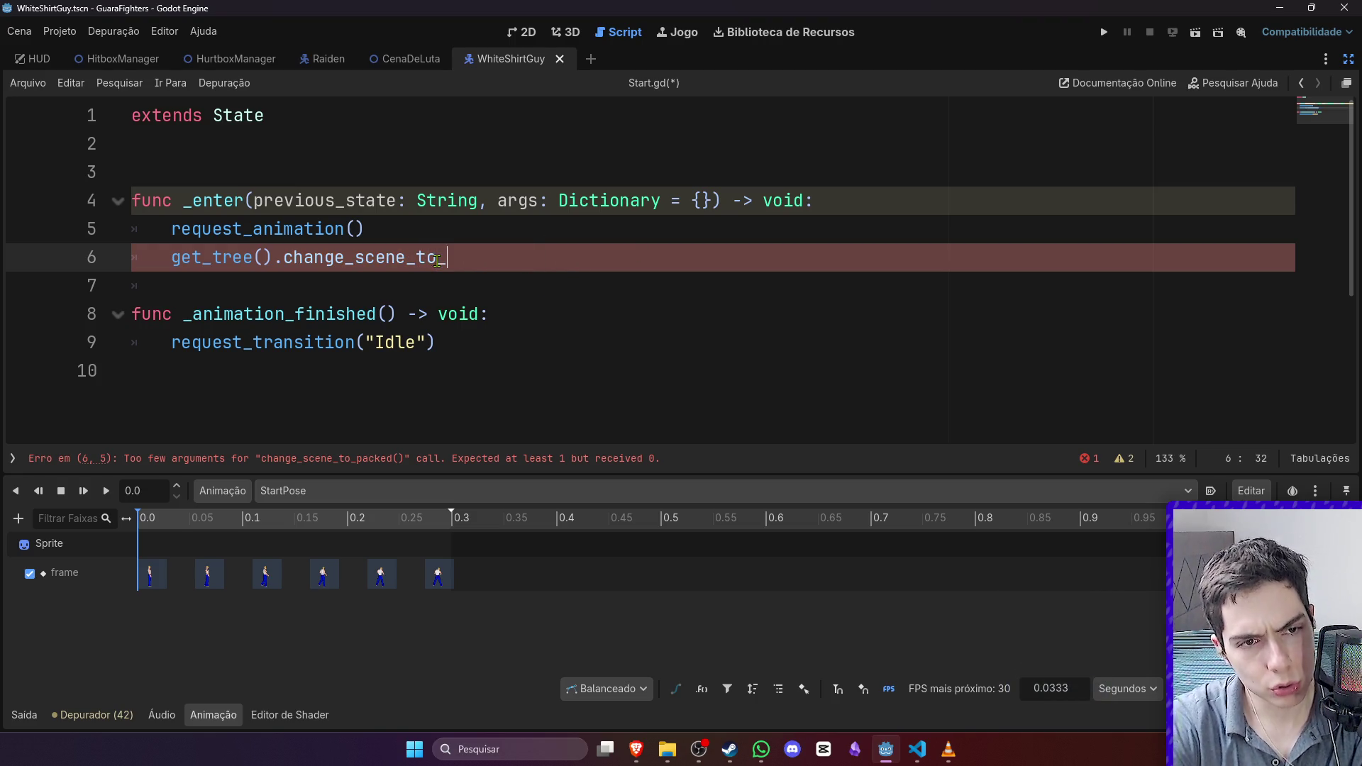
pyautogui.write('n')
pyautogui.press('Return')
pyautogui.keyDown('ctrl'); pyautogui.click(433, 266); pyautogui.keyUp('ctrl')
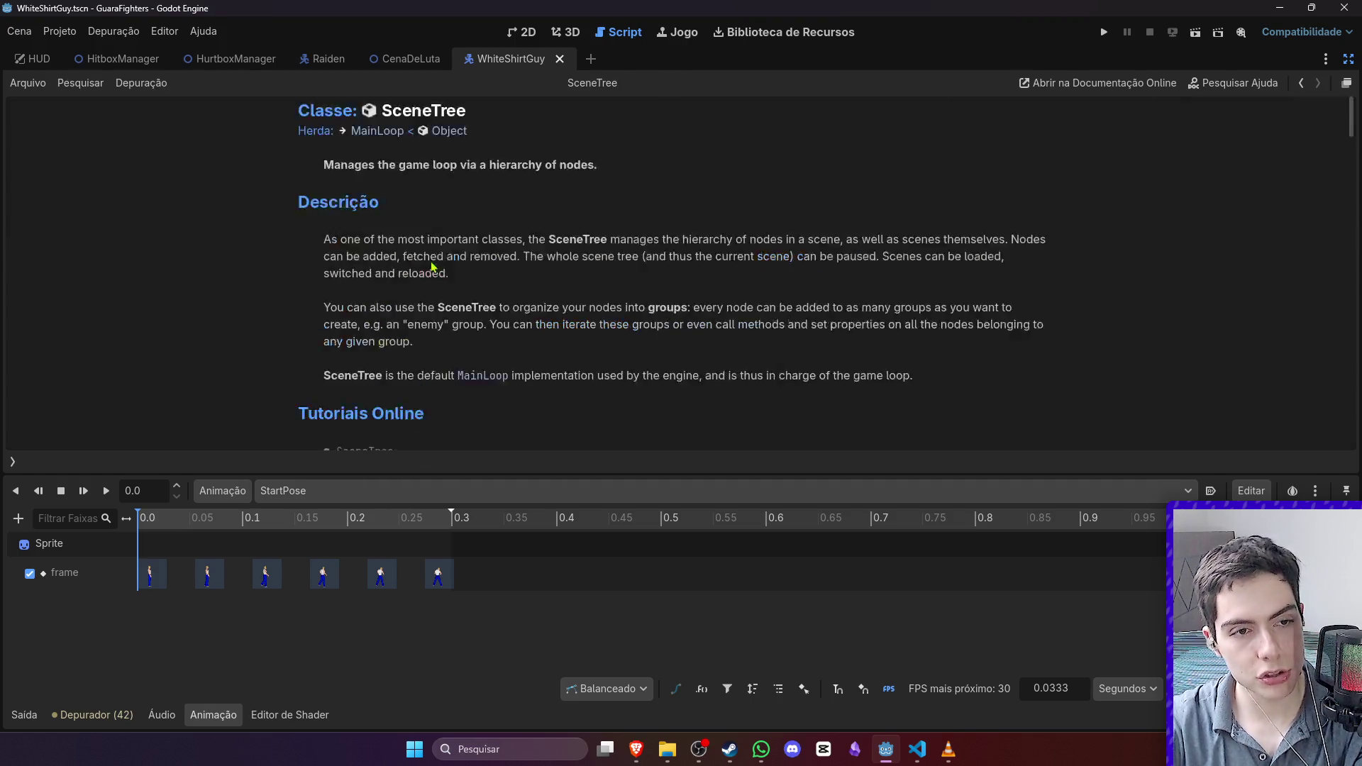
pyautogui.hotkey('alt', 'Left')
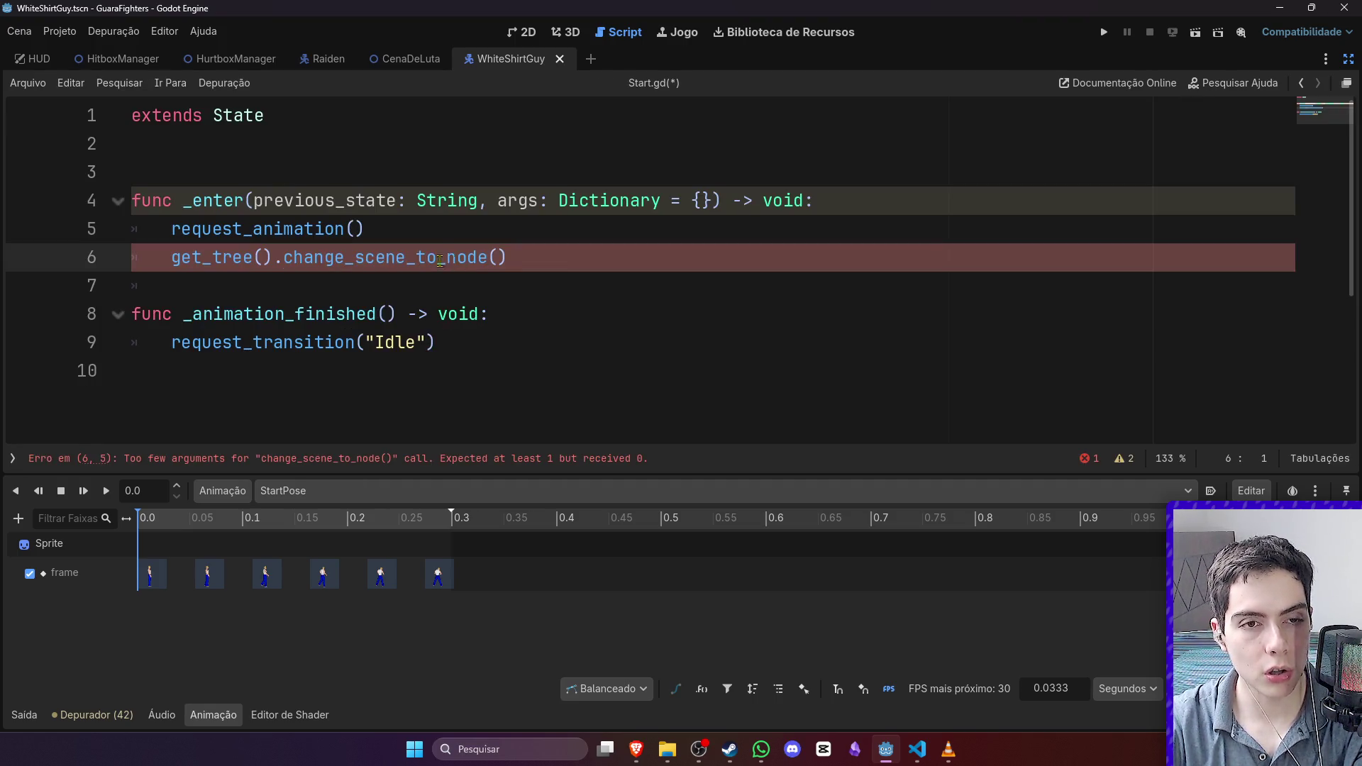
pyautogui.moveTo(508, 257); pyautogui.dragTo(305, 250)
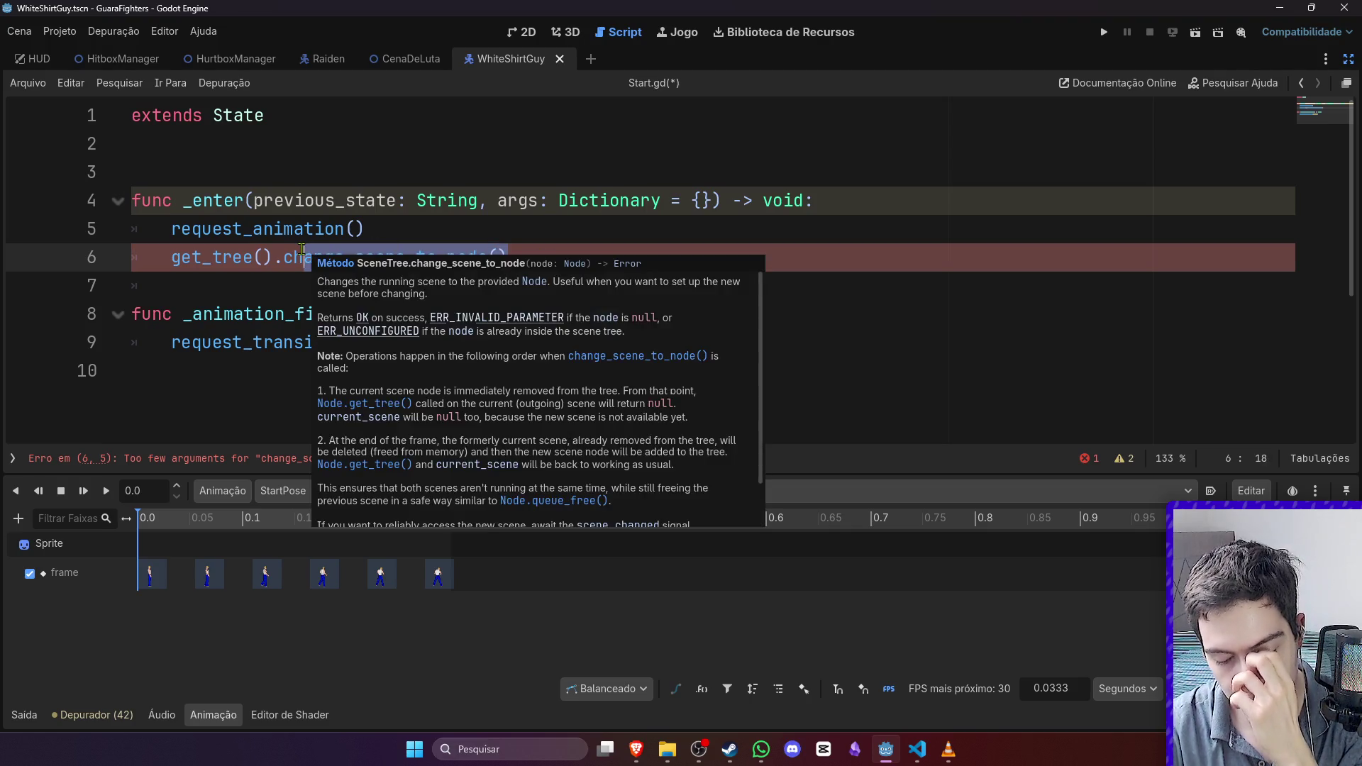
pyautogui.click(357, 247)
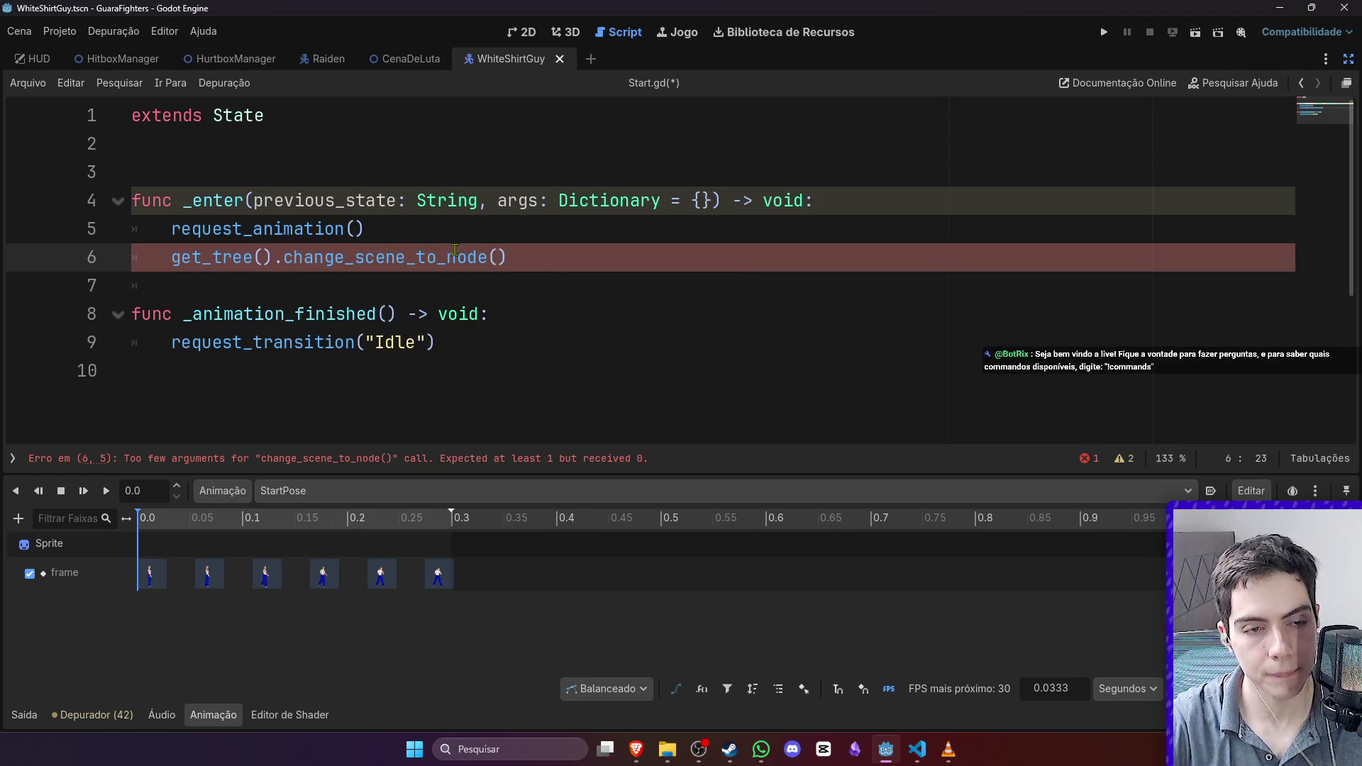
pyautogui.moveTo(508, 258); pyautogui.dragTo(173, 257)
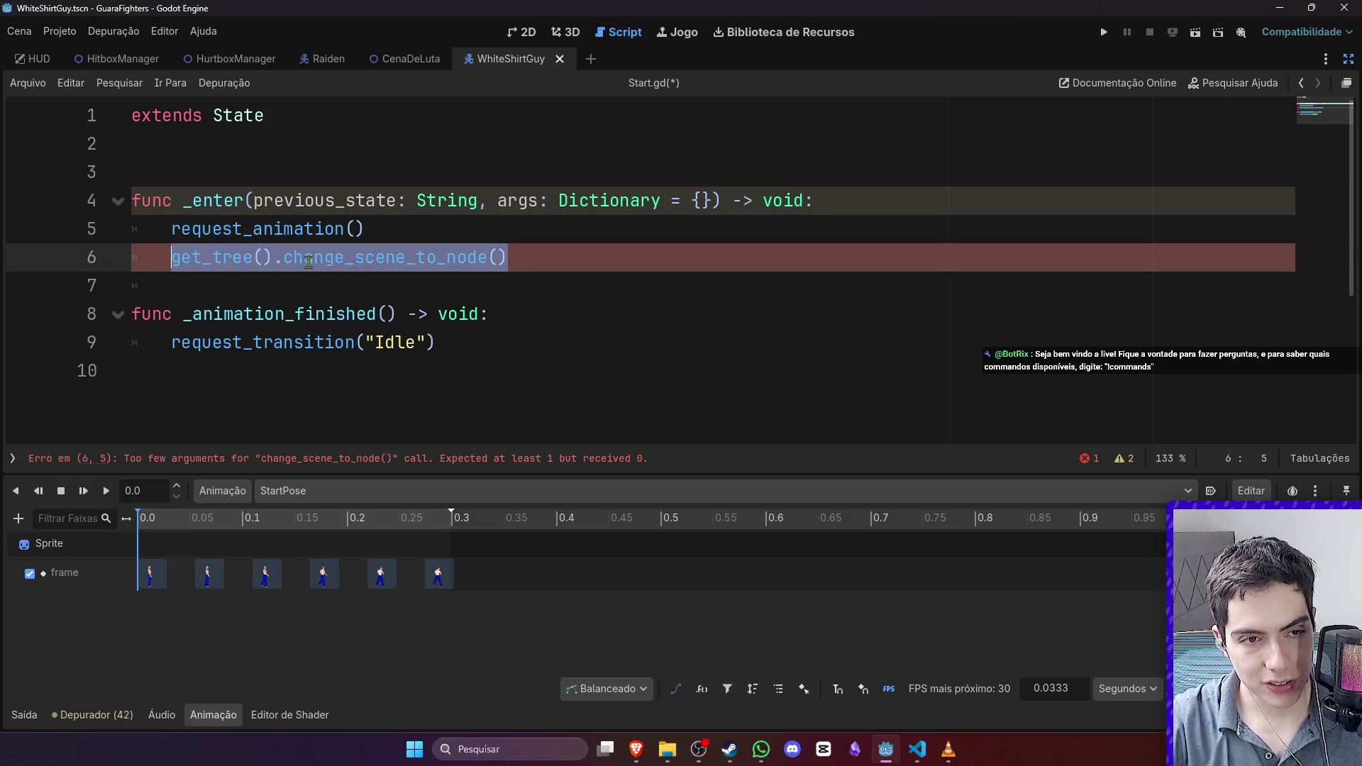
pyautogui.click(431, 259)
pyautogui.moveTo(508, 257)
pyautogui.mouseDown()
pyautogui.moveTo(376, 241)
pyautogui.moveTo(286, 262)
pyautogui.mouseUp()
pyautogui.moveTo(286, 262)
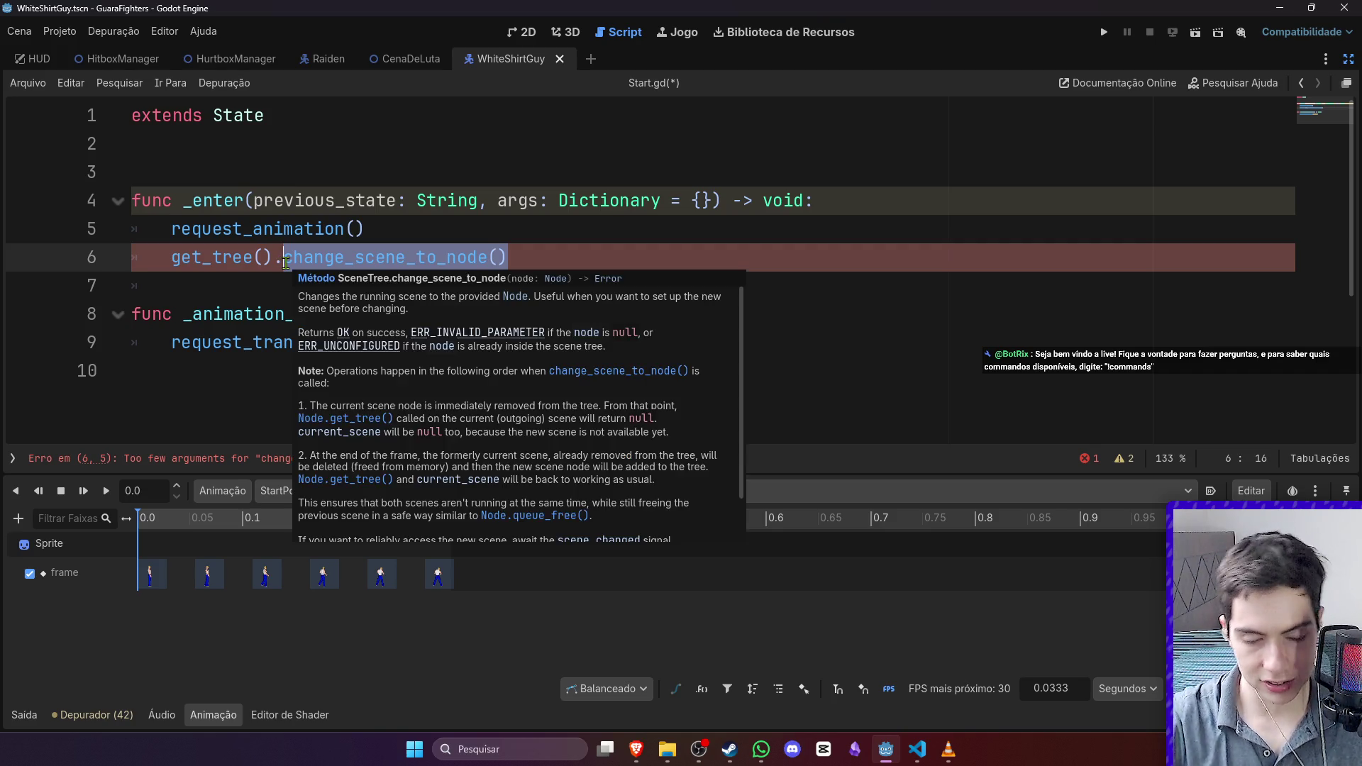
pyautogui.press('BackSpace')
pyautogui.write('cur')
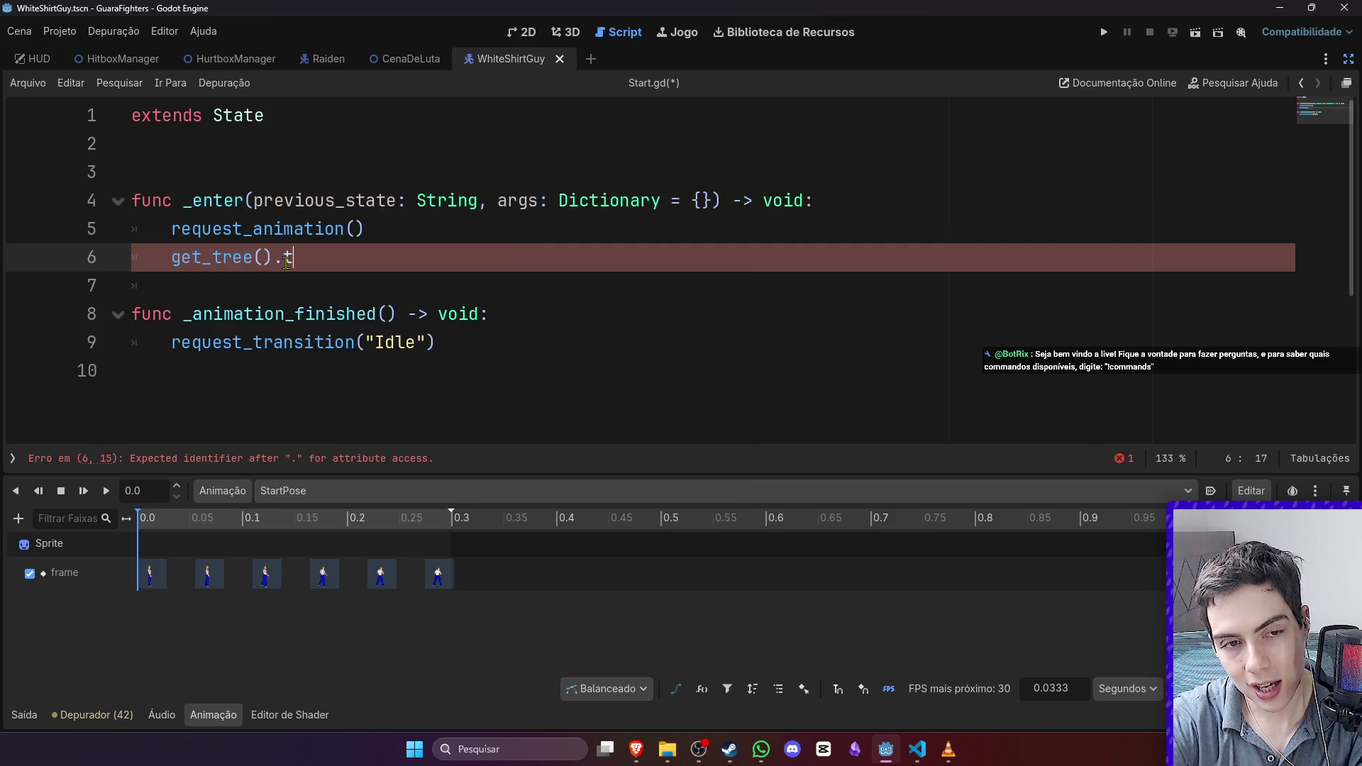
pyautogui.press('Return')
pyautogui.write('.re')
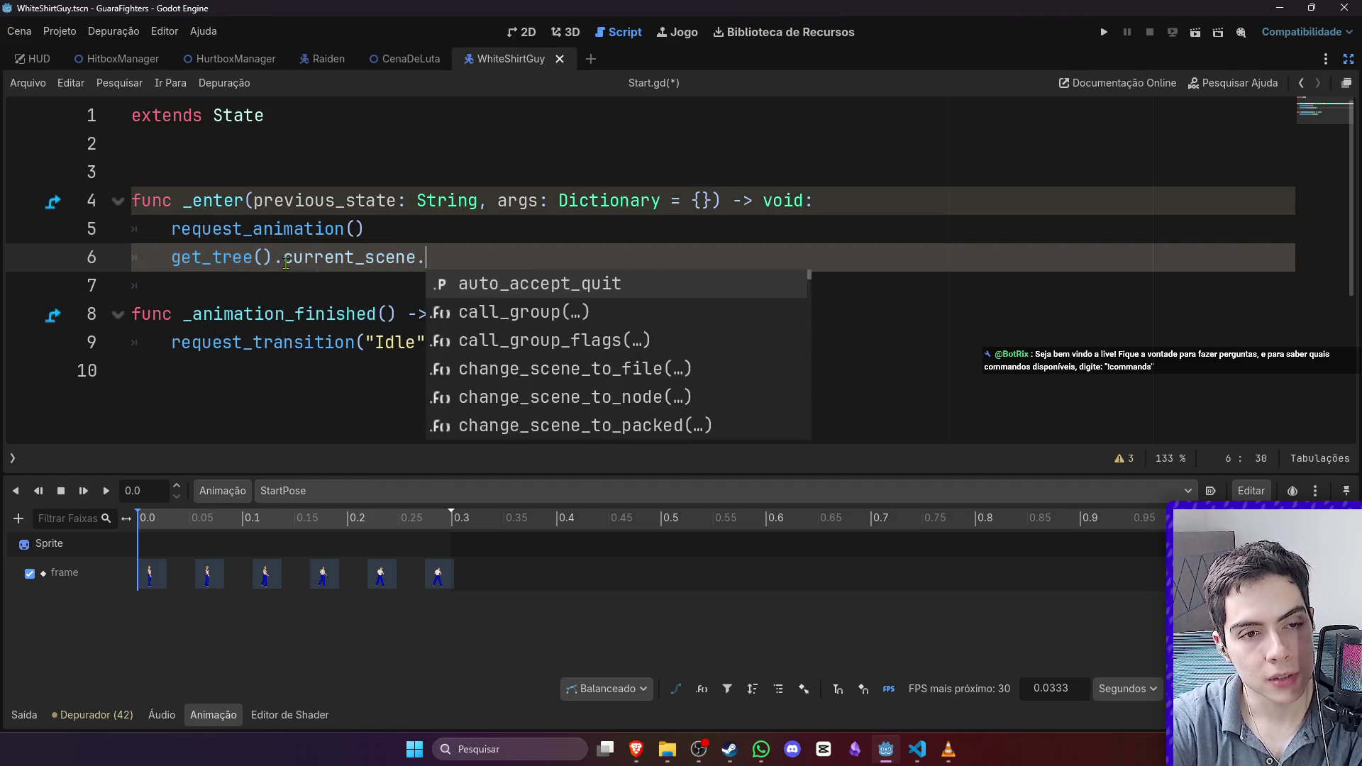
pyautogui.press('BackSpace')
pyautogui.press('BackSpace')
pyautogui.write('que')
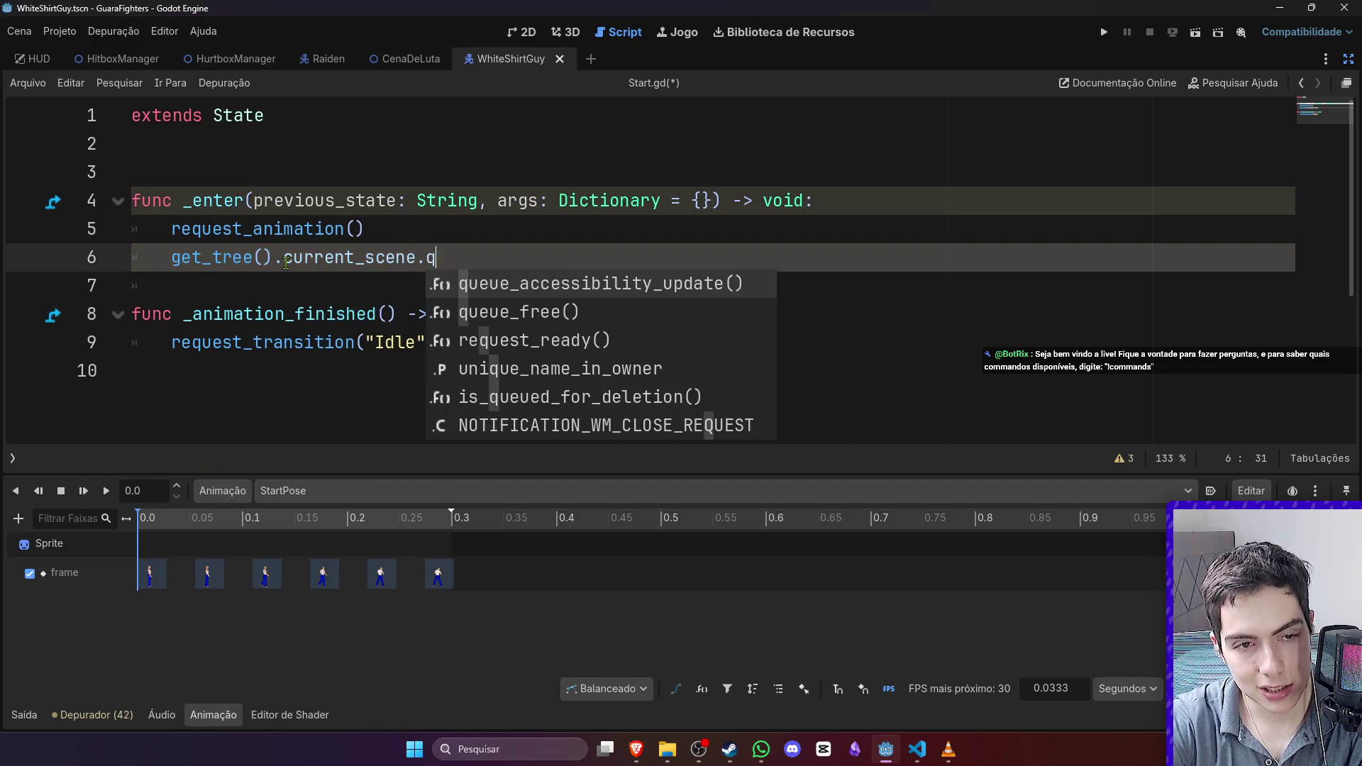
pyautogui.press('BackSpace')
pyautogui.press('BackSpace')
pyautogui.press('BackSpace')
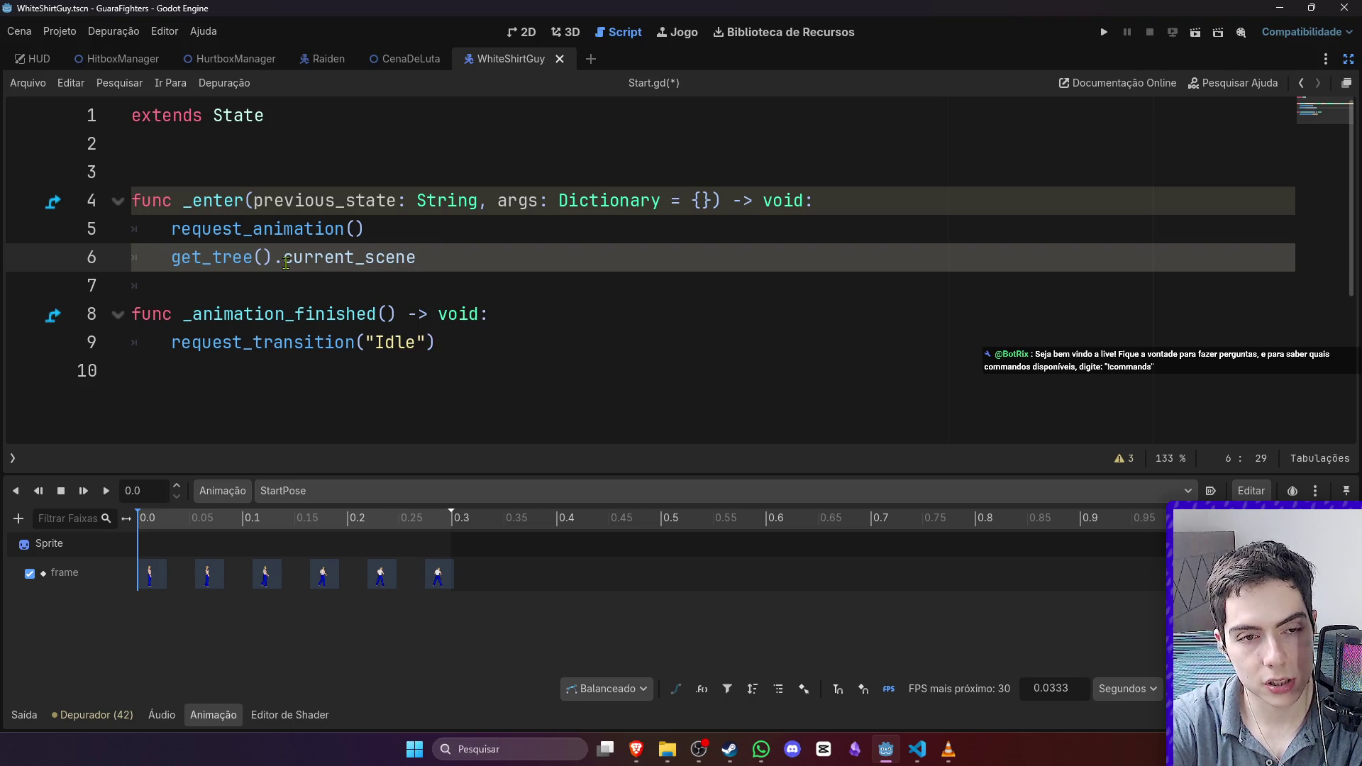
pyautogui.write('re')
pyautogui.press('BackSpace')
pyautogui.press('BackSpace')
pyautogui.press('BackSpace')
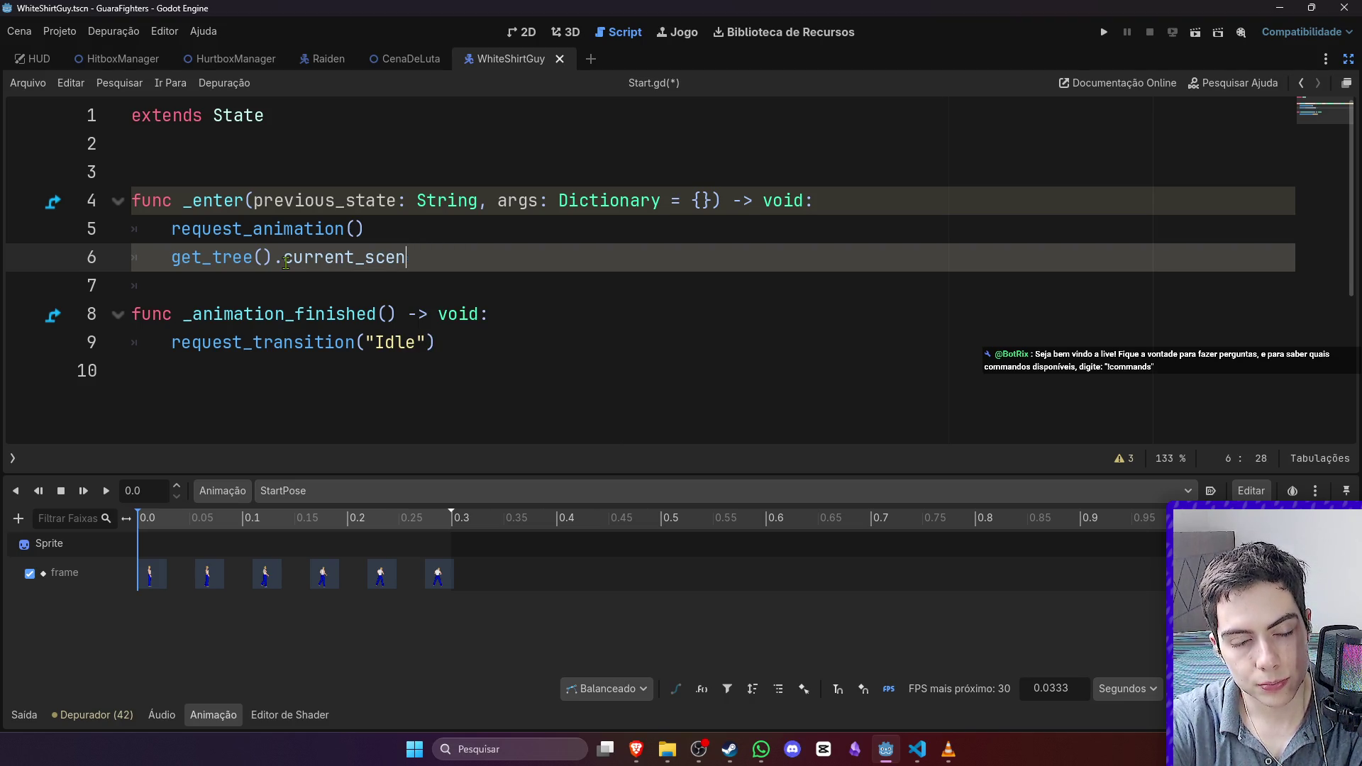
pyautogui.press('BackSpace')
pyautogui.press('BackSpace')
pyautogui.press('BackSpace')
pyautogui.write('remove')
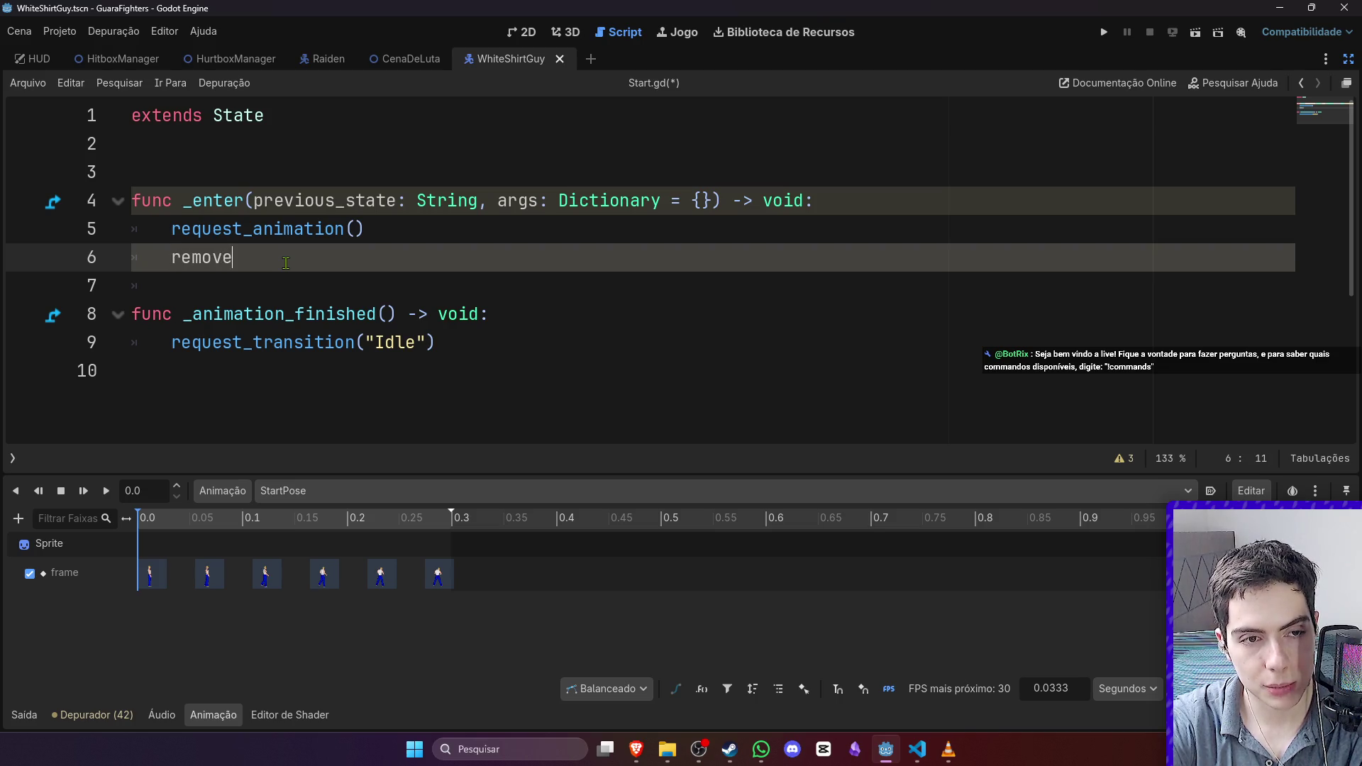
pyautogui.write('_c')
pyautogui.press('Return')
pyautogui.press('BackSpace')
pyautogui.press('BackSpace')
pyautogui.press('BackSpace')
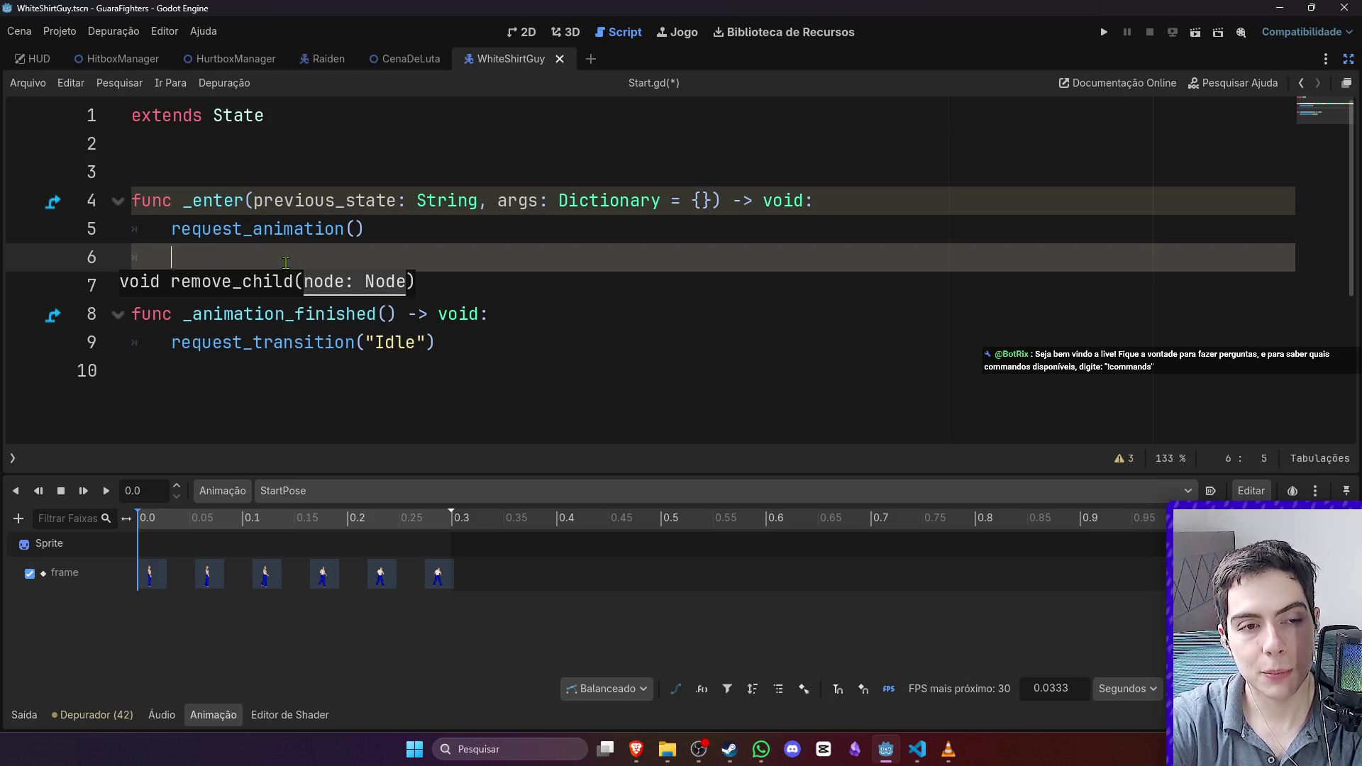
pyautogui.hotkey('ctrl', 's')
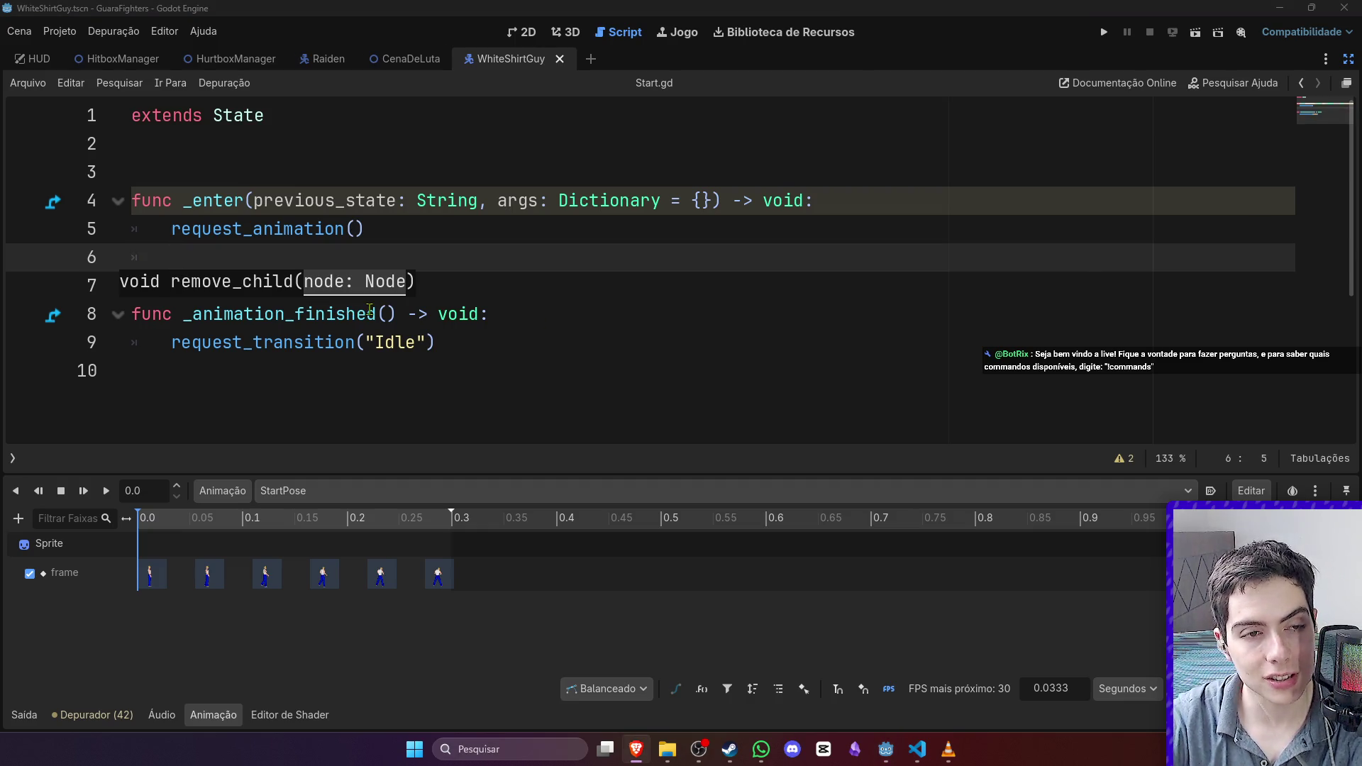
pyautogui.click(434, 247)
pyautogui.press('BackSpace')
pyautogui.press('BackSpace')
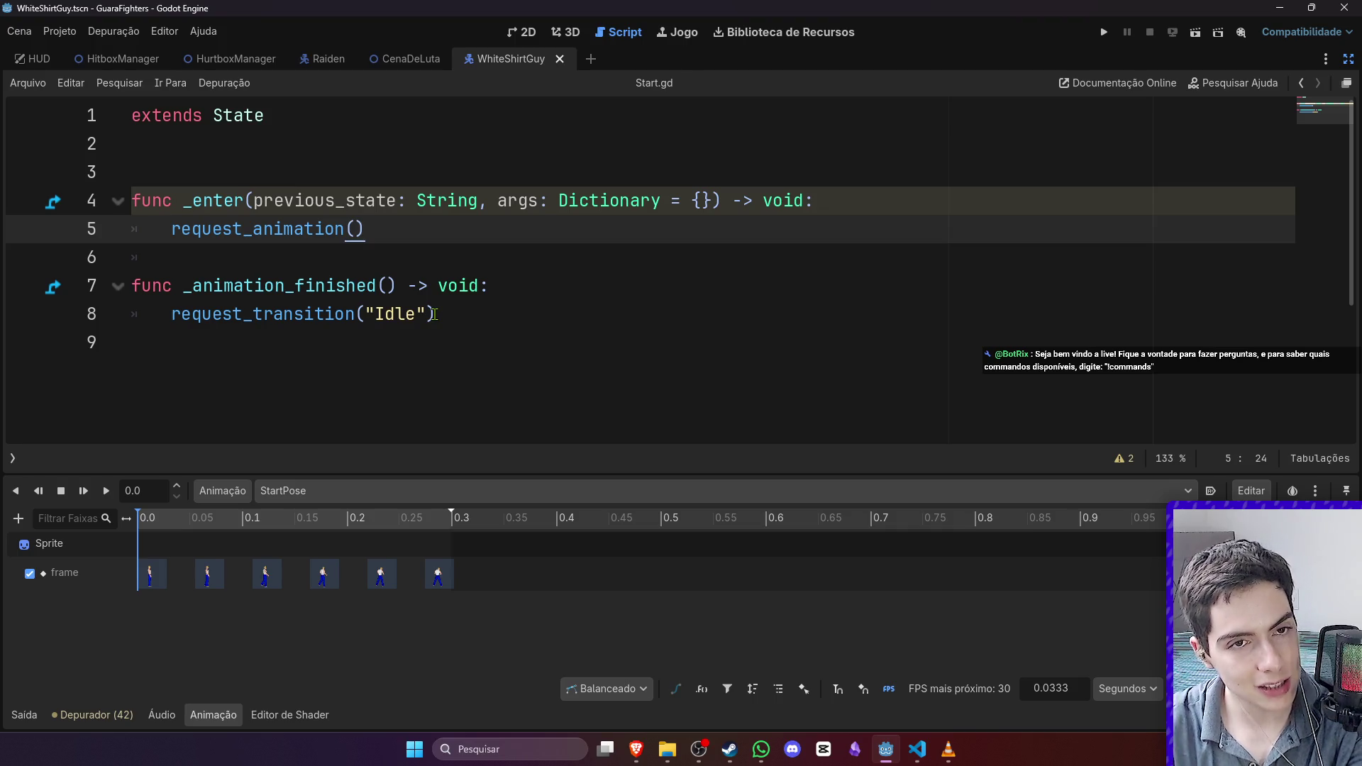
pyautogui.click(522, 32)
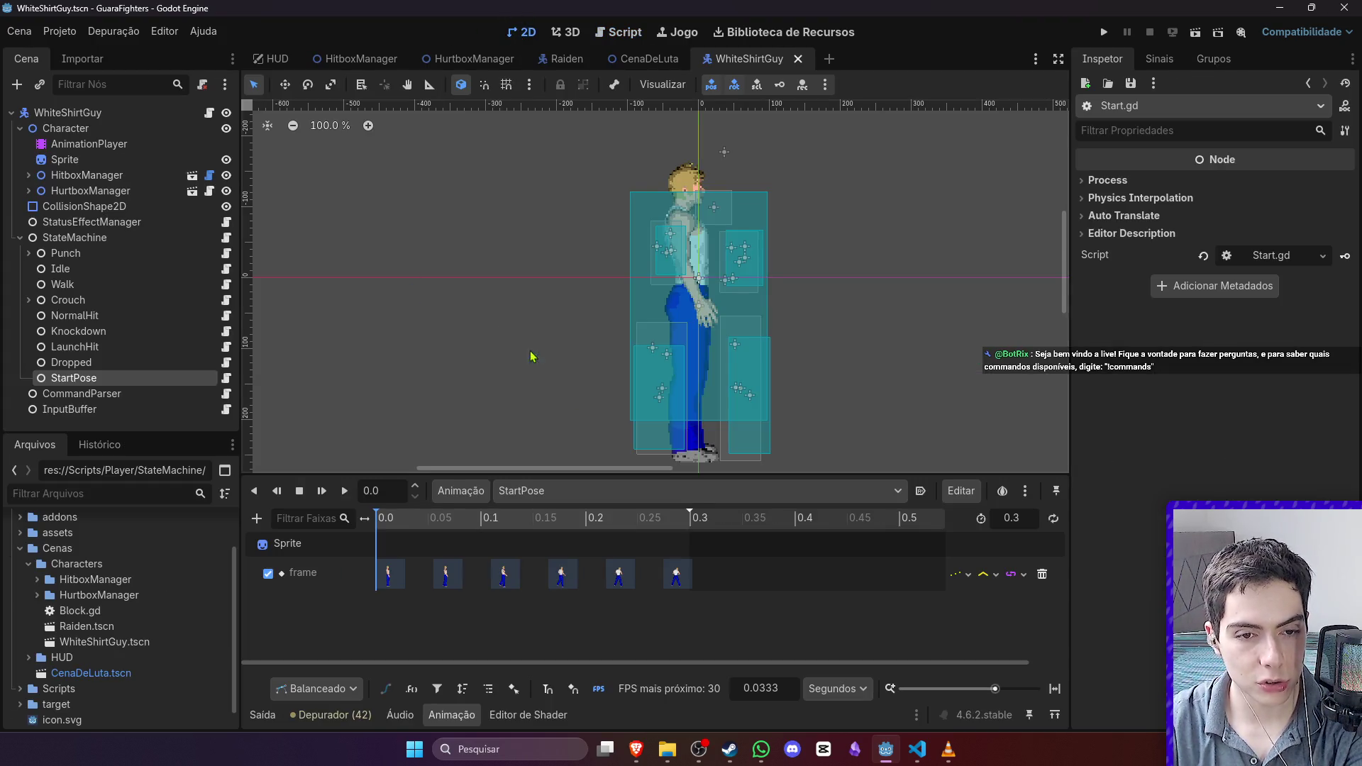
pyautogui.click(592, 494)
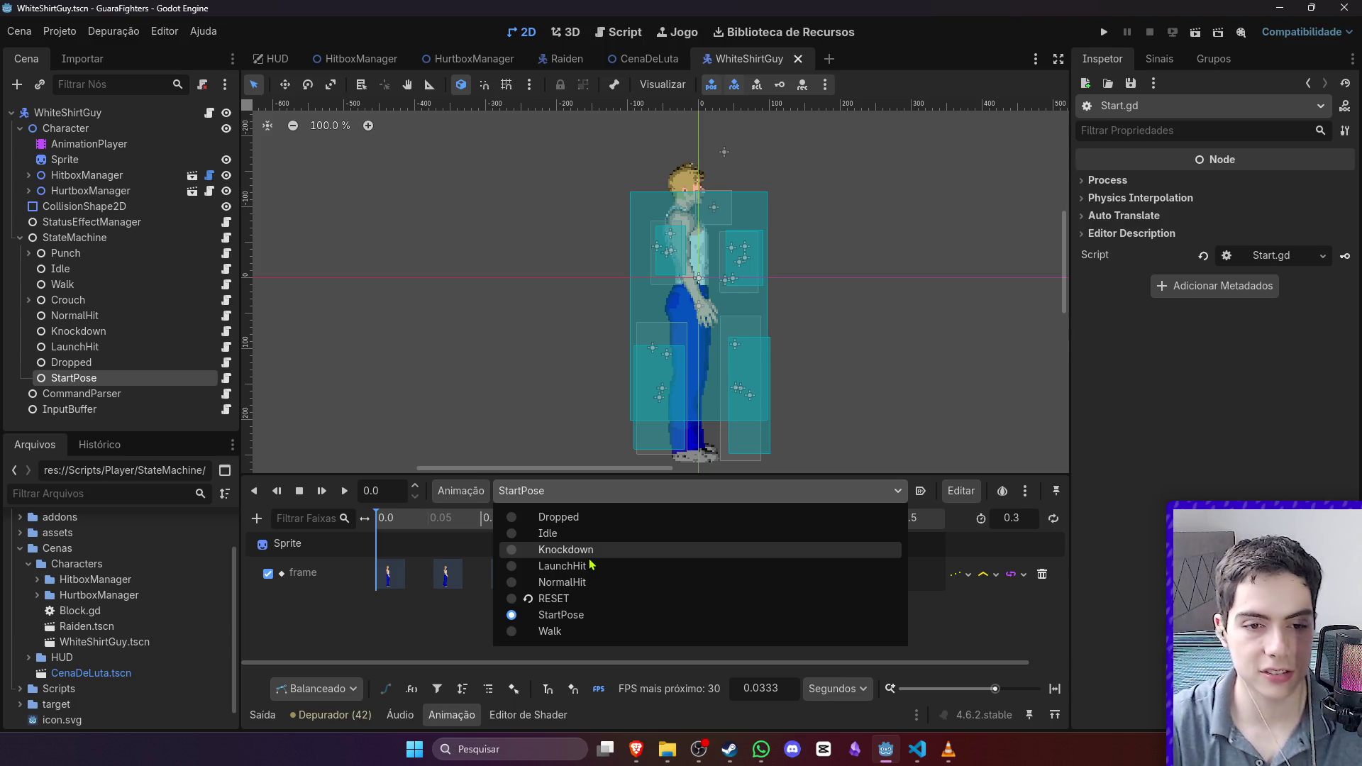
pyautogui.click(562, 566)
pyautogui.click(556, 492)
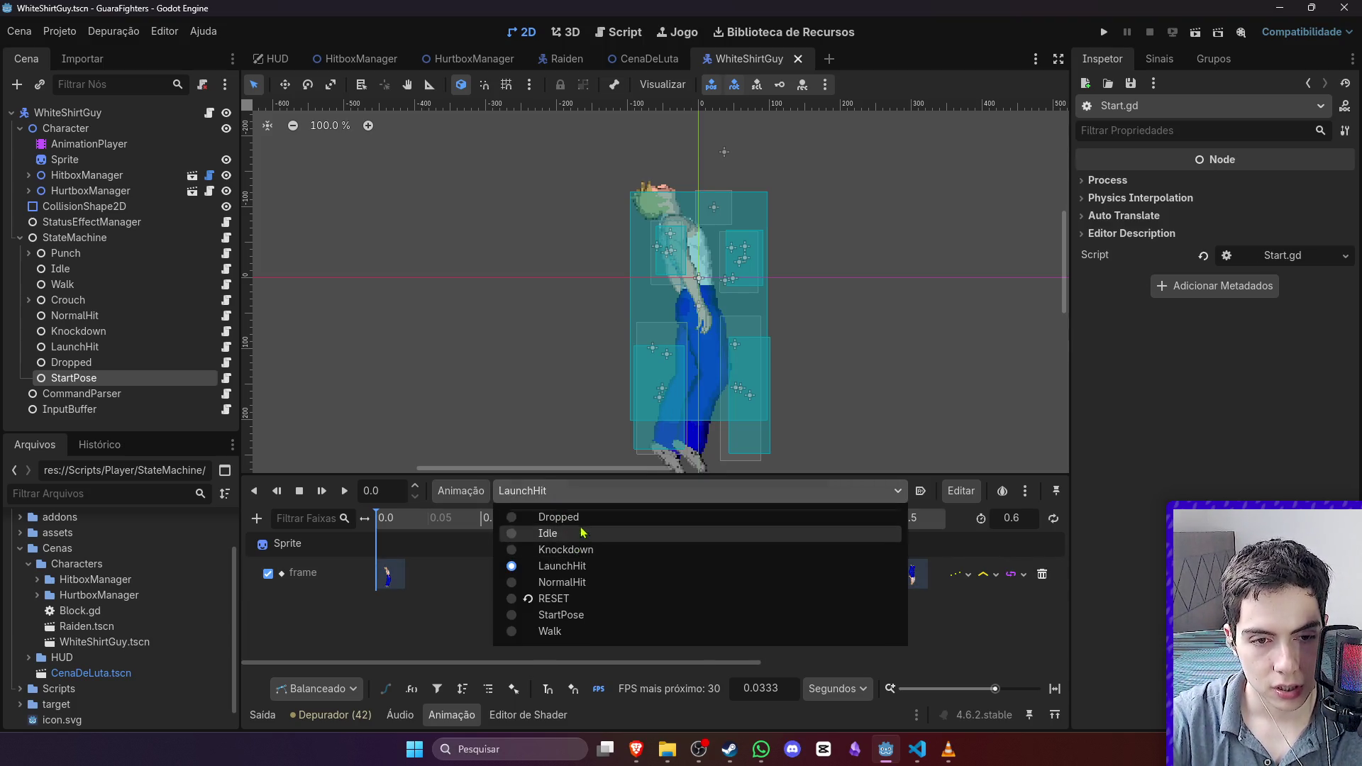
pyautogui.click(558, 517)
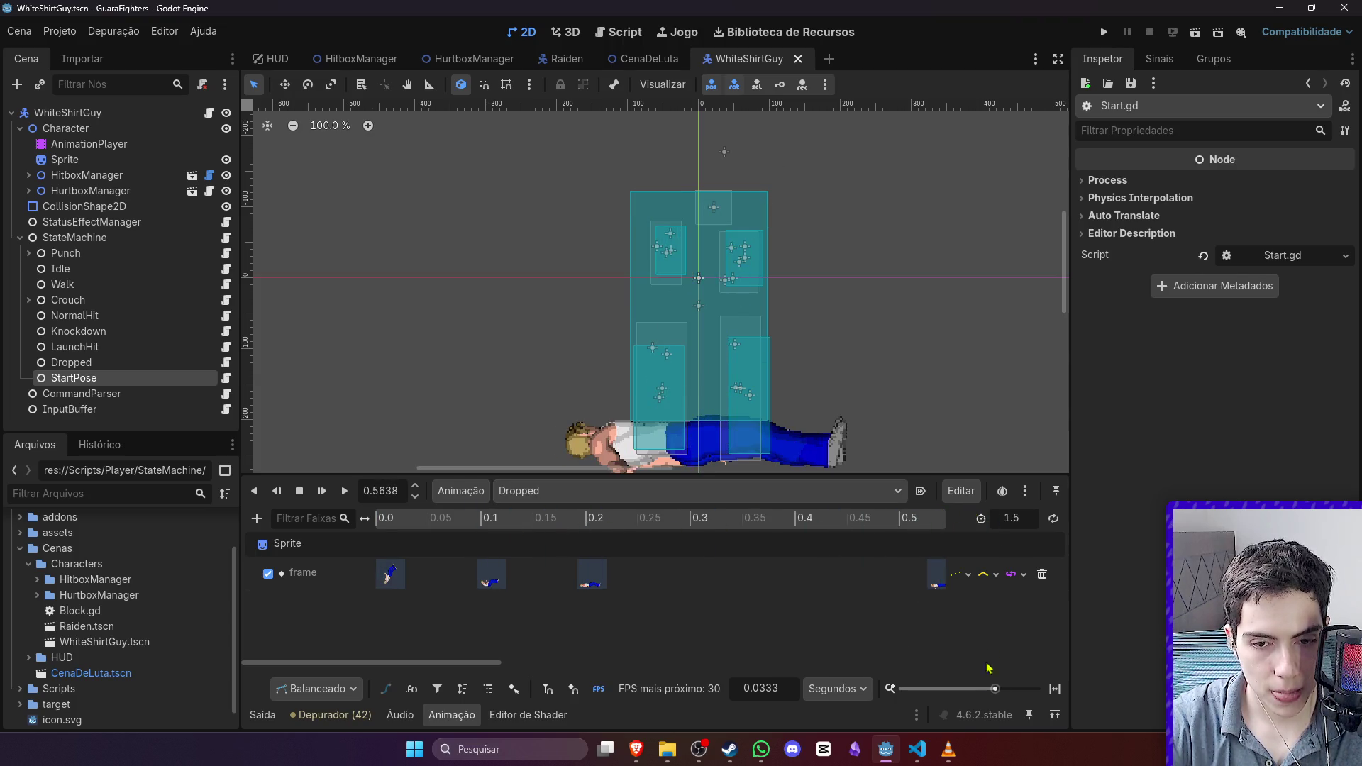
pyautogui.scroll(-3, 990, 652)
pyautogui.moveTo(860, 523); pyautogui.dragTo(915, 524)
pyautogui.click(543, 489)
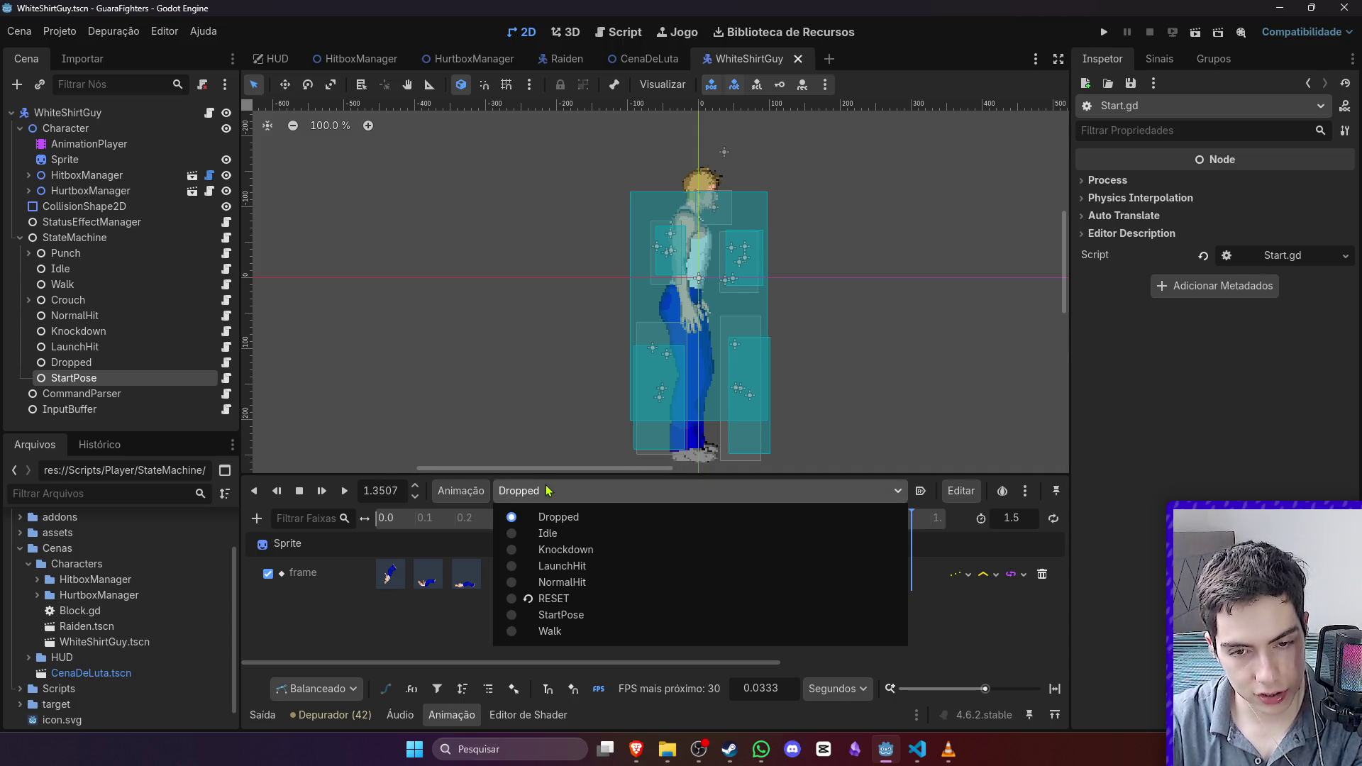
pyautogui.click(587, 538)
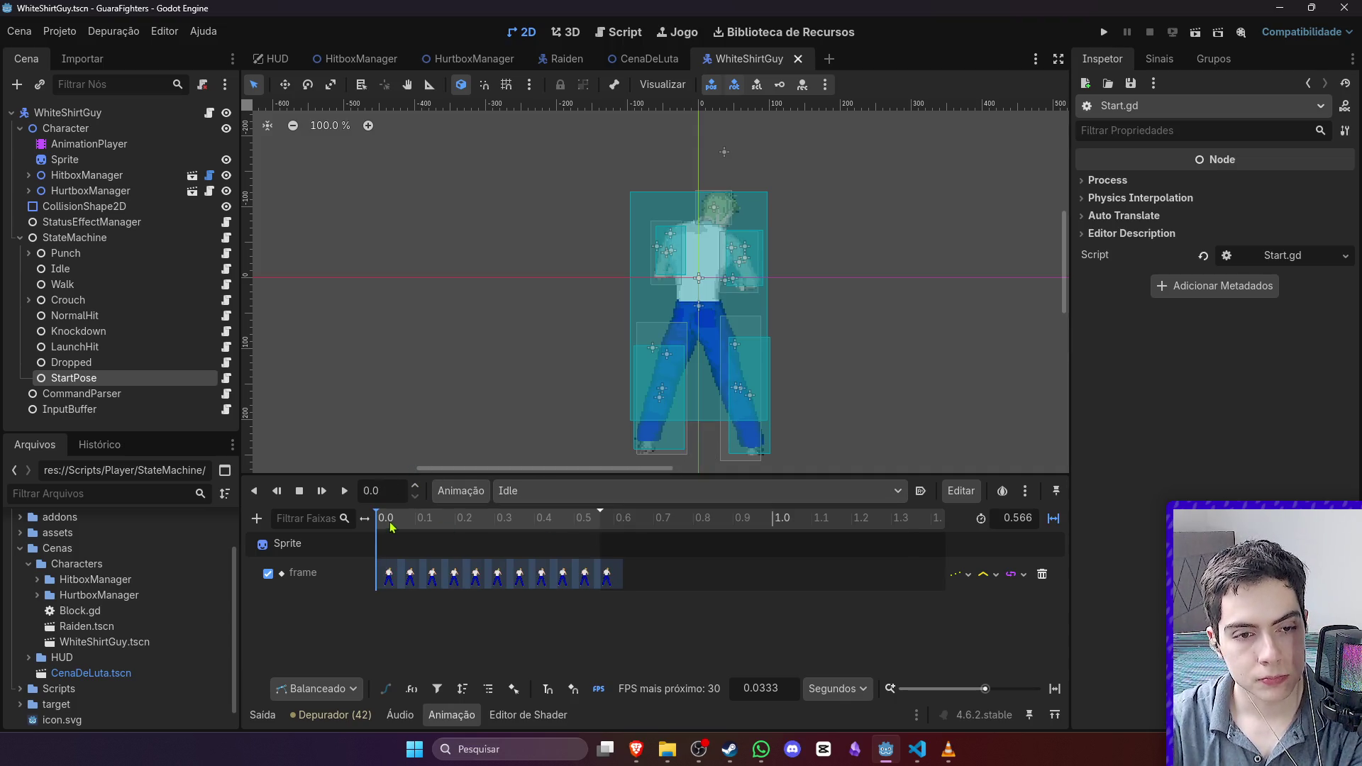
pyautogui.click(525, 491)
pyautogui.click(522, 623)
pyautogui.click(405, 520)
pyautogui.moveTo(407, 521)
pyautogui.mouseDown()
pyautogui.moveTo(517, 523)
pyautogui.moveTo(372, 520)
pyautogui.mouseUp()
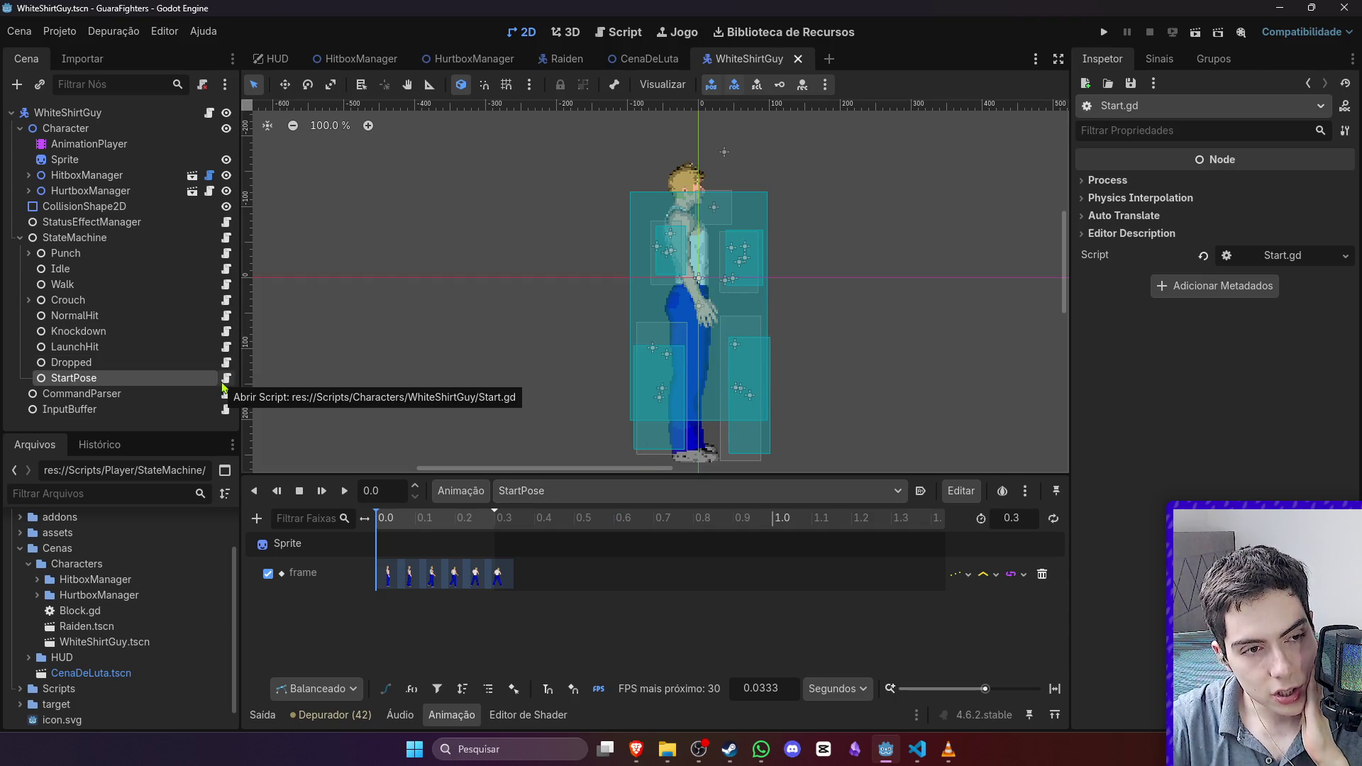
# Step: Change Dropped.gd's request_transition target from Idle to StartPose and save it
pyautogui.click(225, 362)
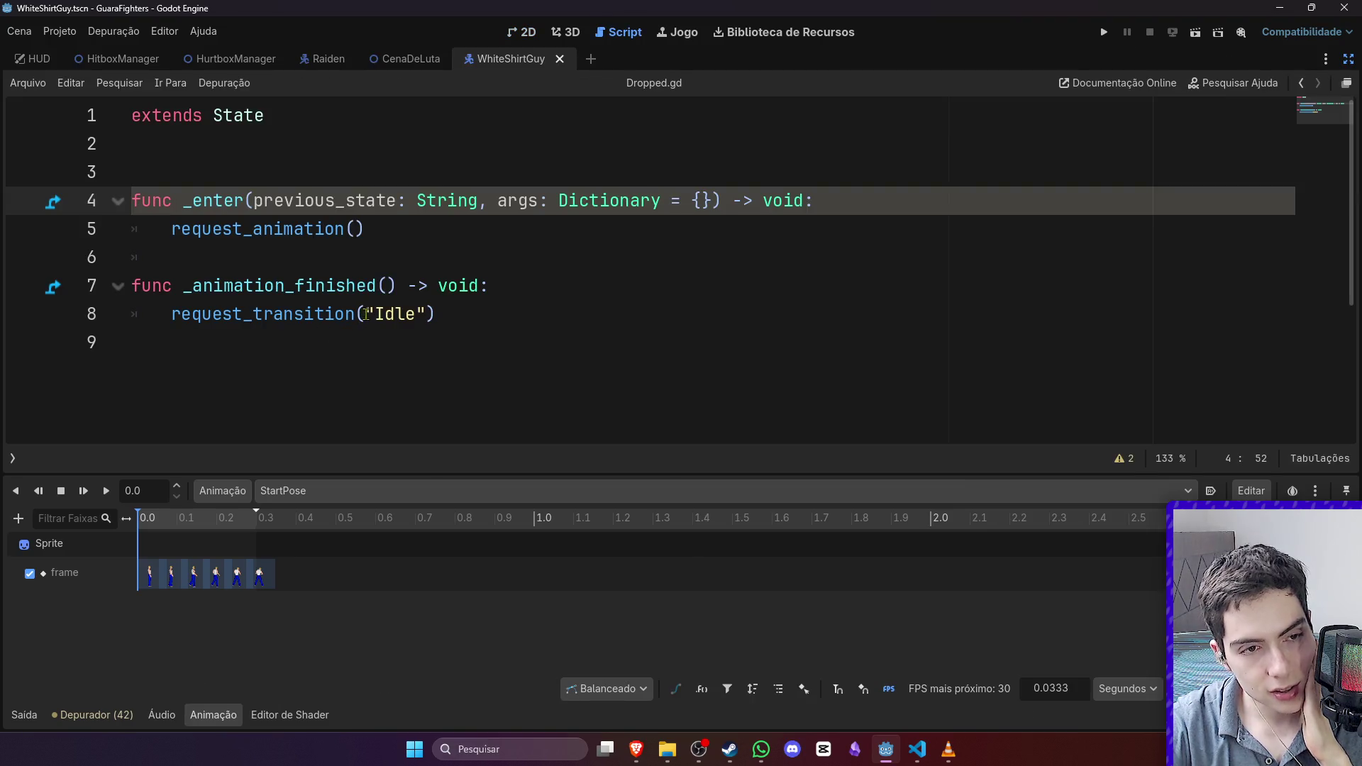
pyautogui.doubleClick(394, 313)
pyautogui.write('StartP')
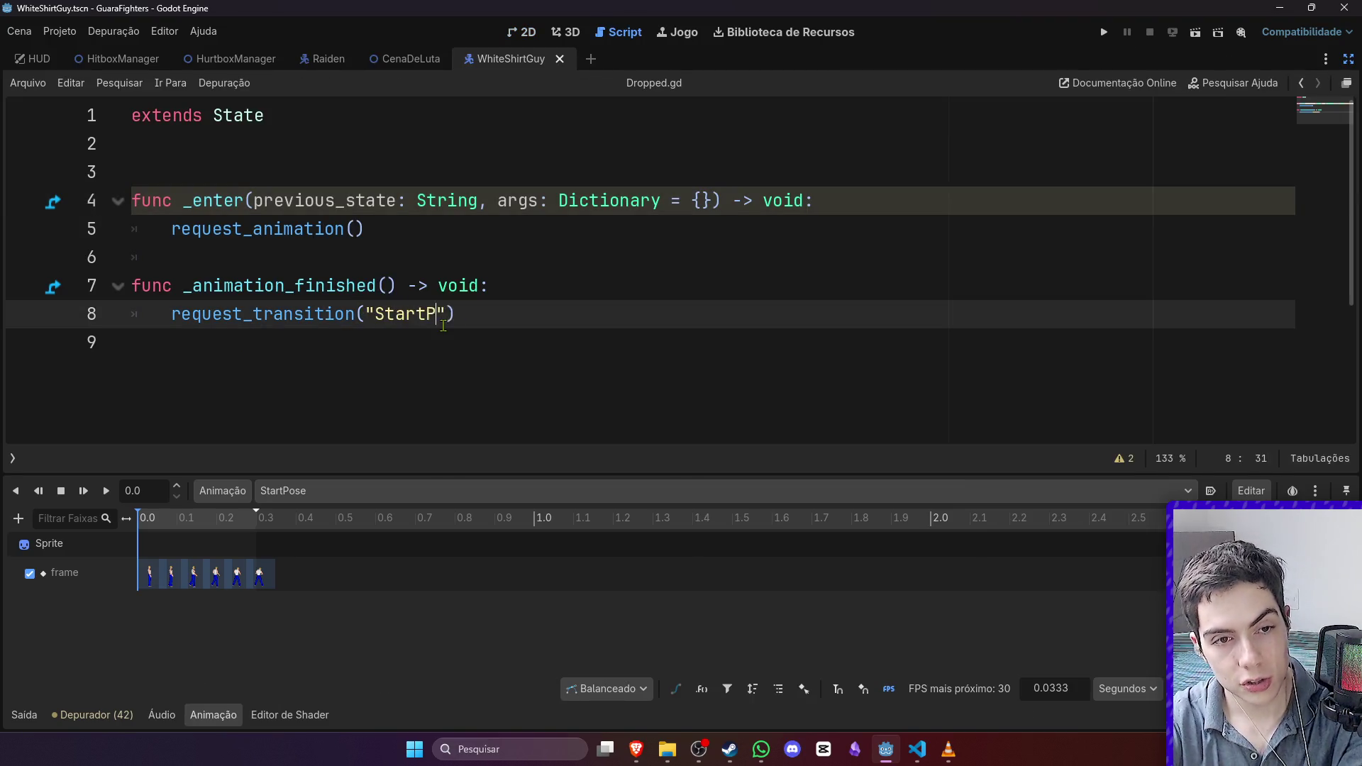
pyautogui.write('ose')
pyautogui.hotkey('ctrl', 's')
pyautogui.click(525, 32)
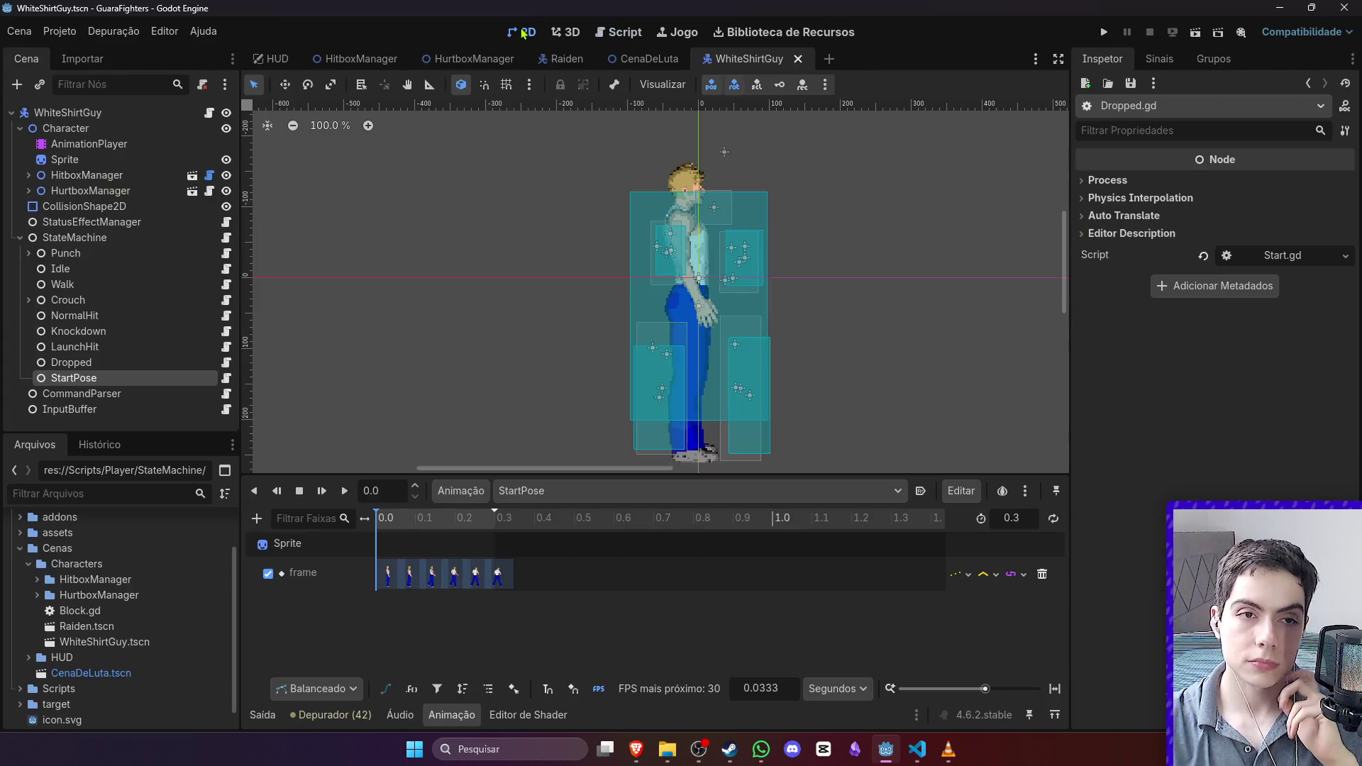
# Step: Review the WhiteShirtGuy script and the Character class in Player.gd, then select StateMachine
pyautogui.click(209, 112)
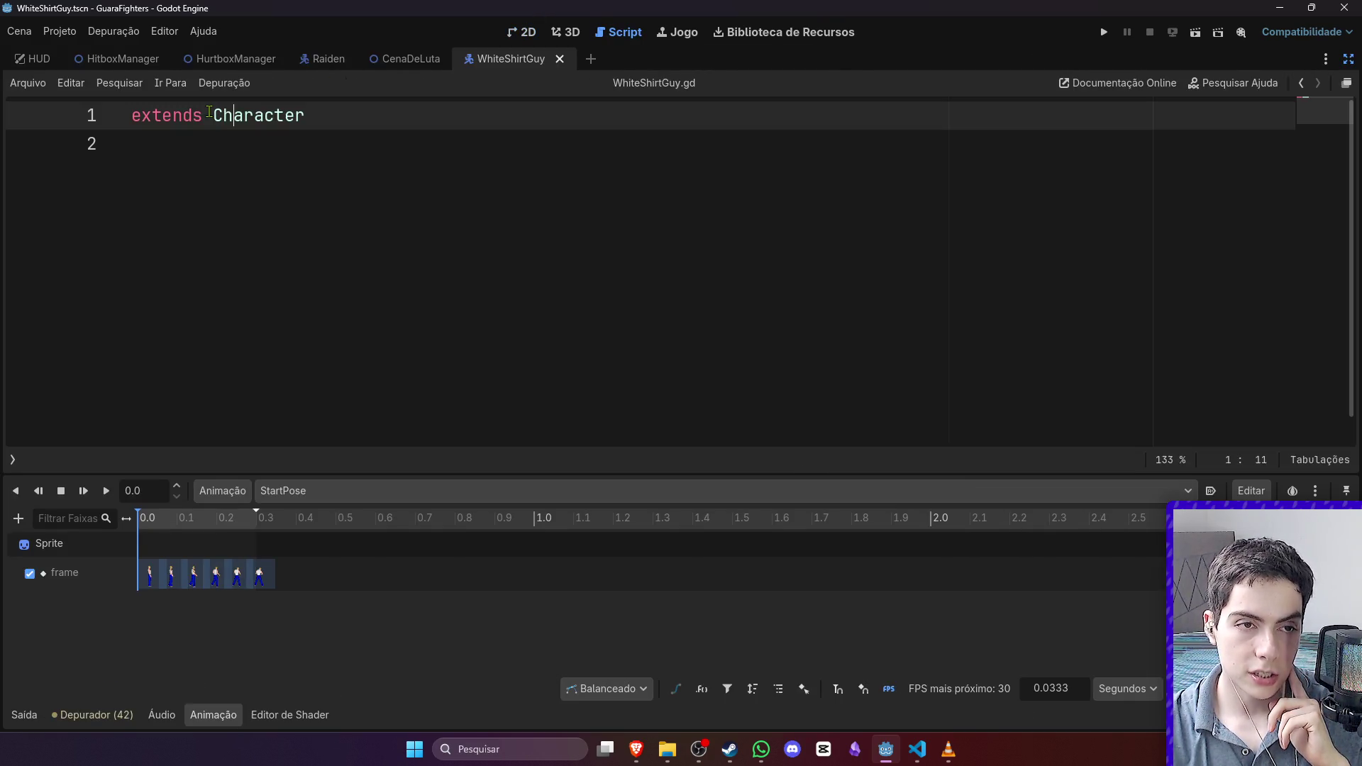
pyautogui.click(521, 34)
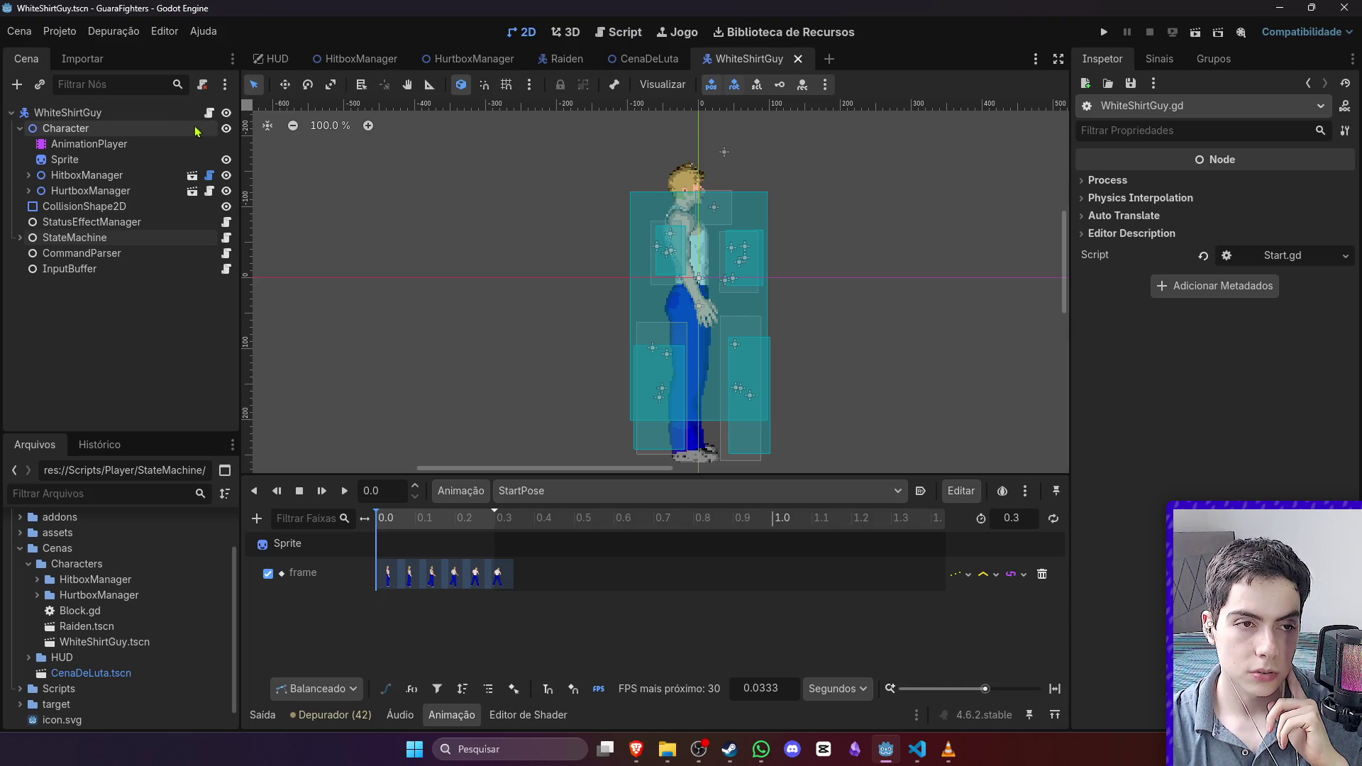
pyautogui.click(210, 113)
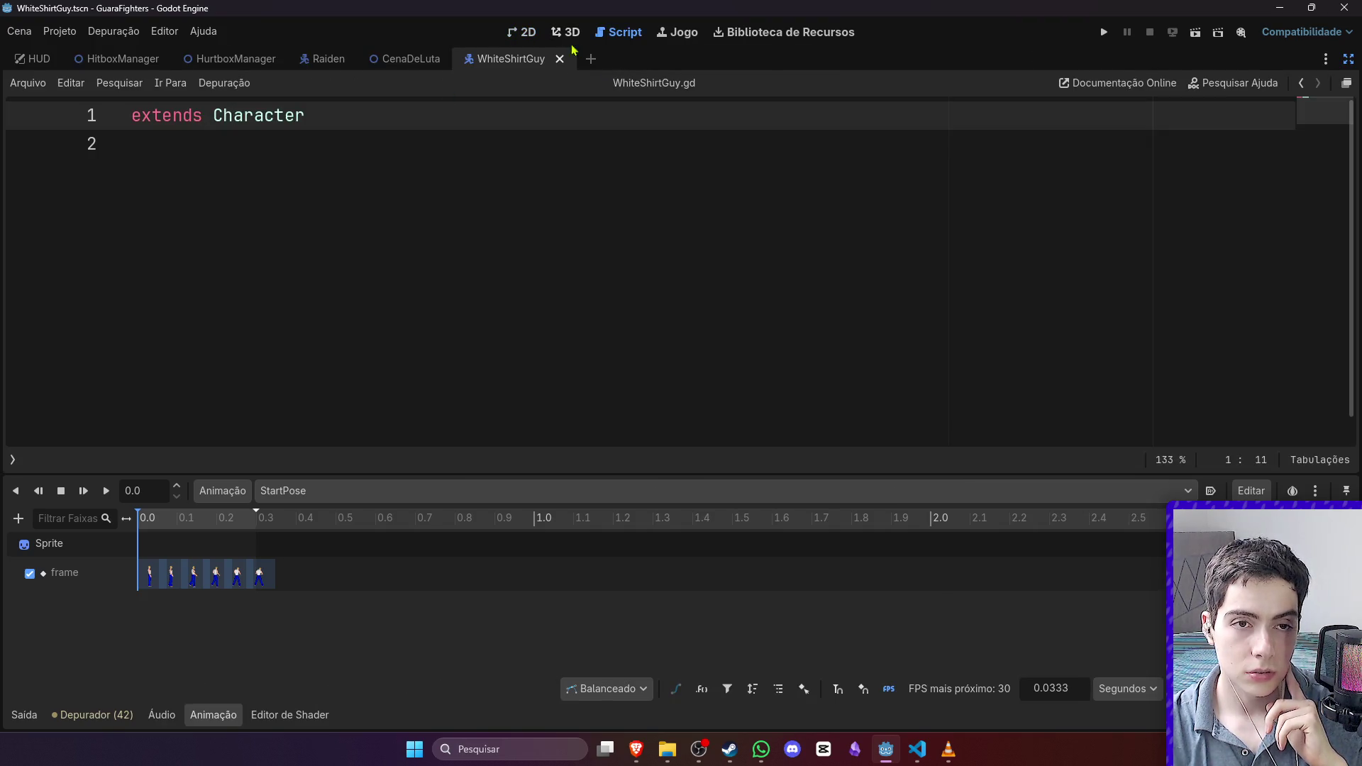
pyautogui.click(525, 32)
pyautogui.click(20, 128)
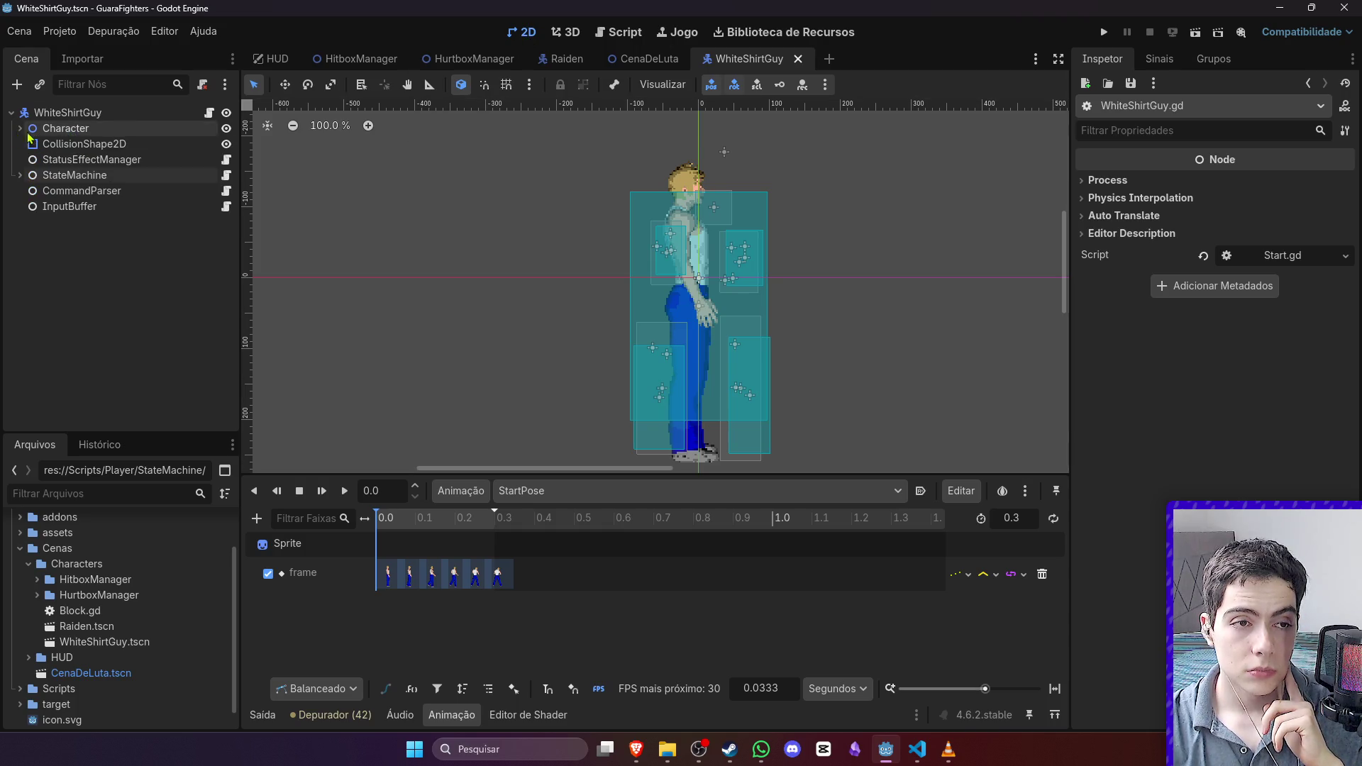
pyautogui.click(210, 113)
pyautogui.keyDown('ctrl'); pyautogui.click(249, 119); pyautogui.keyUp('ctrl')
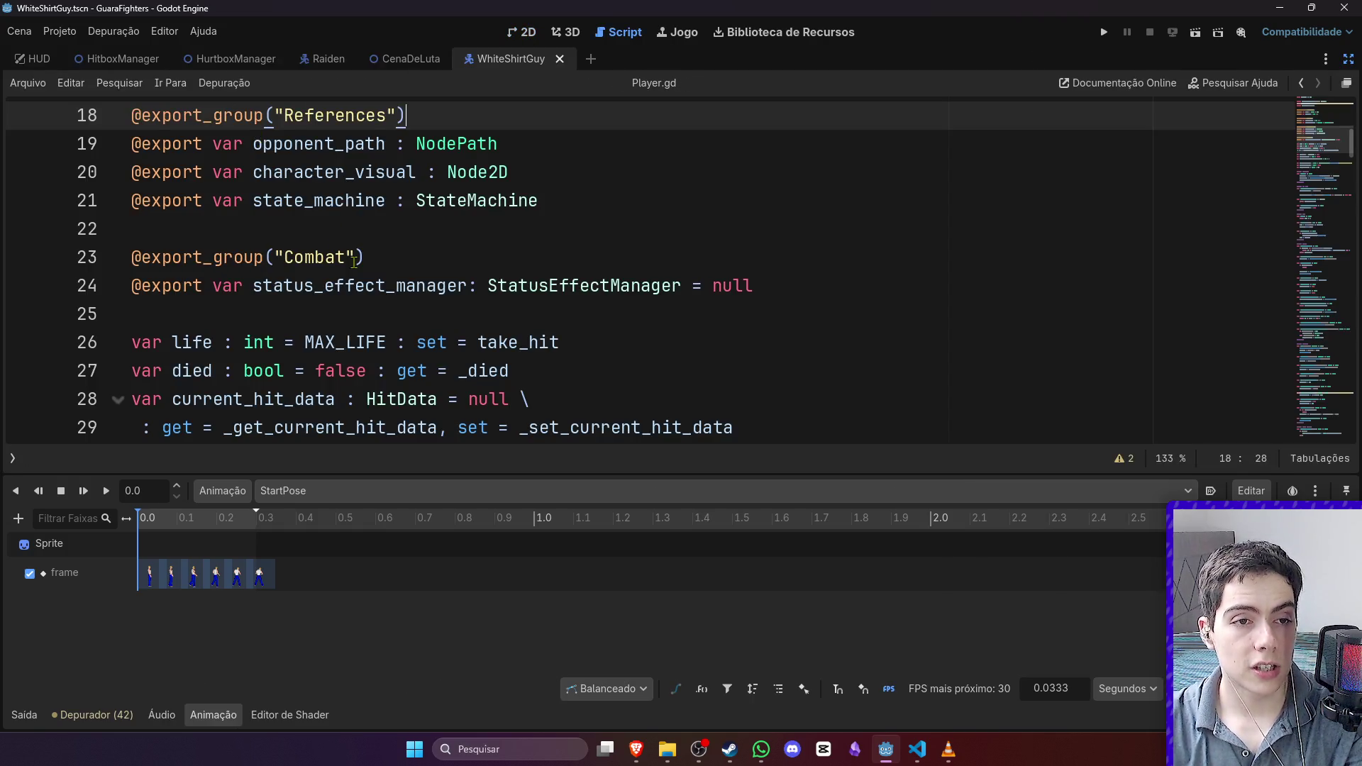
pyautogui.scroll(-8, 399, 312)
pyautogui.scroll(-2, 399, 312)
pyautogui.scroll(2, 399, 312)
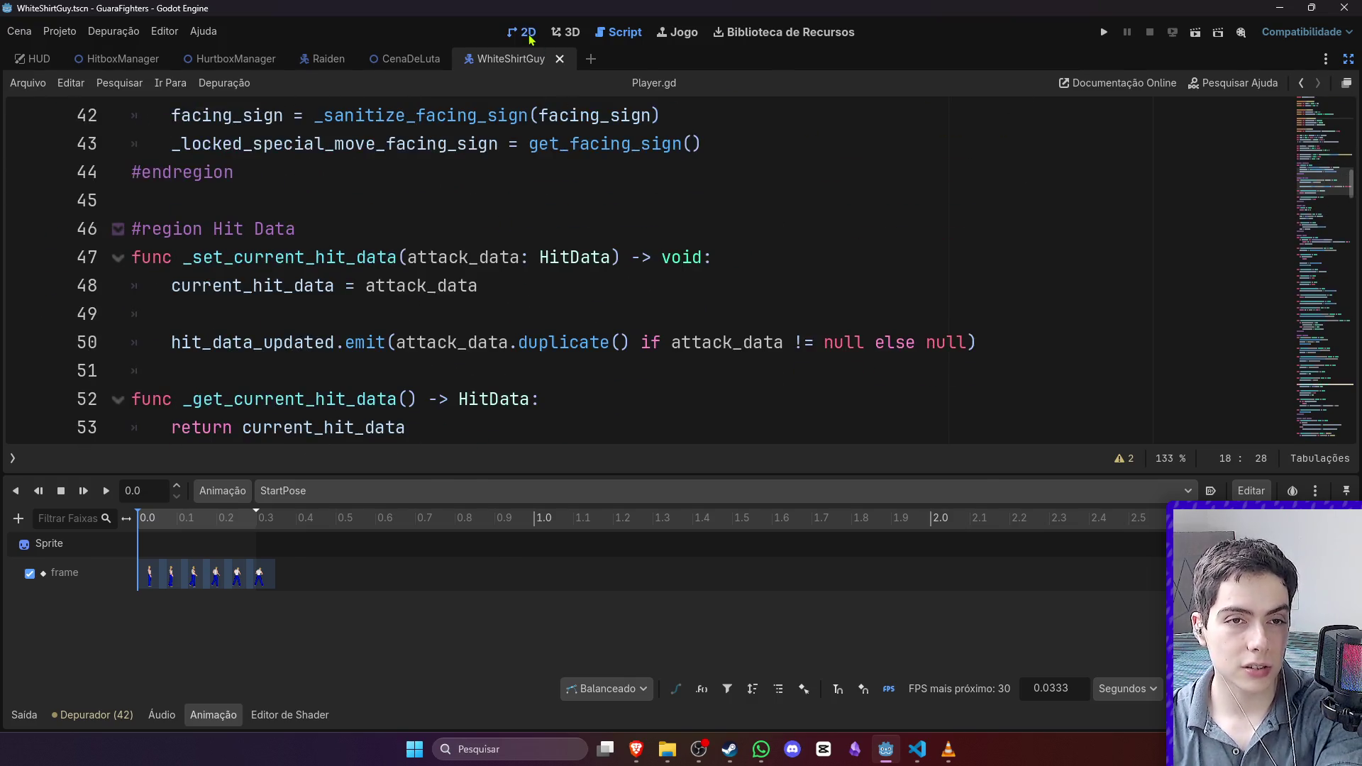
pyautogui.click(525, 32)
pyautogui.click(74, 176)
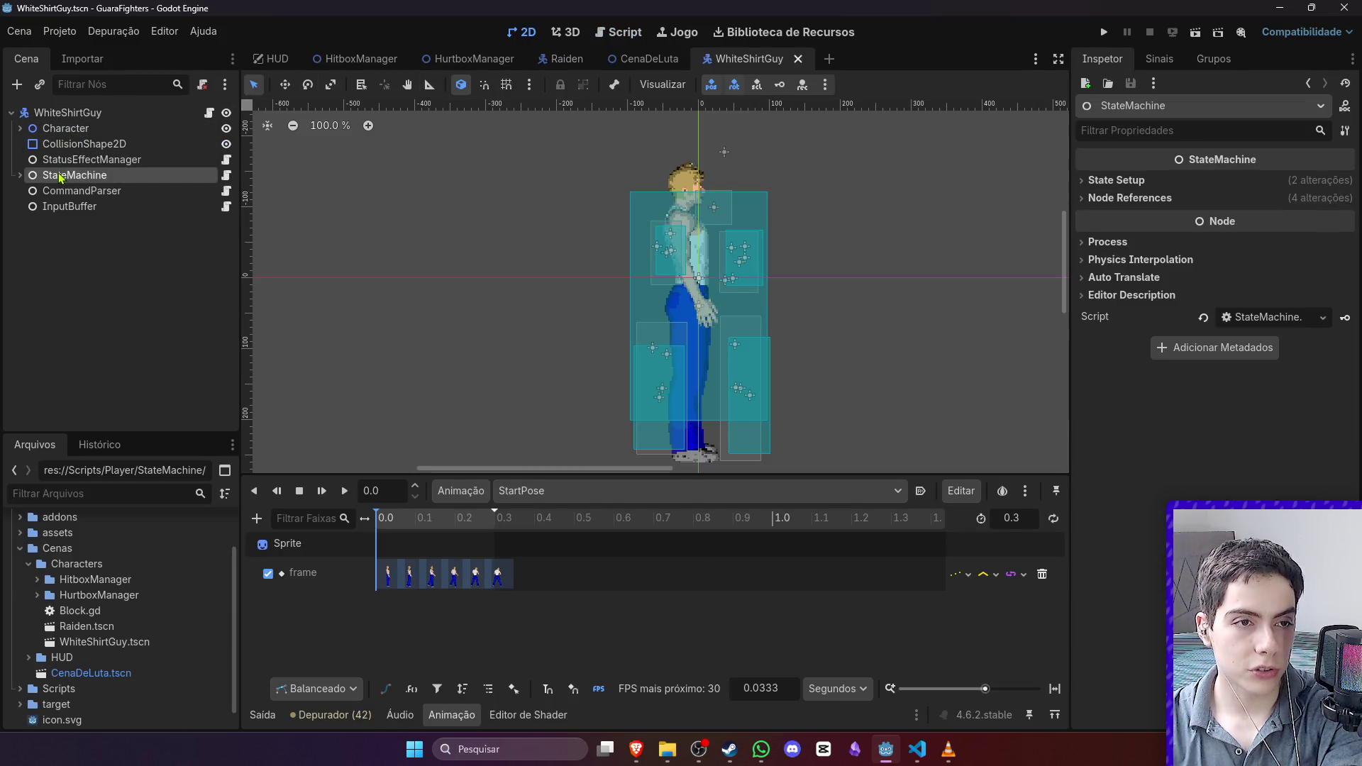
# Step: Set StateMachine's Initial State to StartPose, save, and run the CenaDeLuta scene
pyautogui.click(1117, 180)
pyautogui.click(1270, 199)
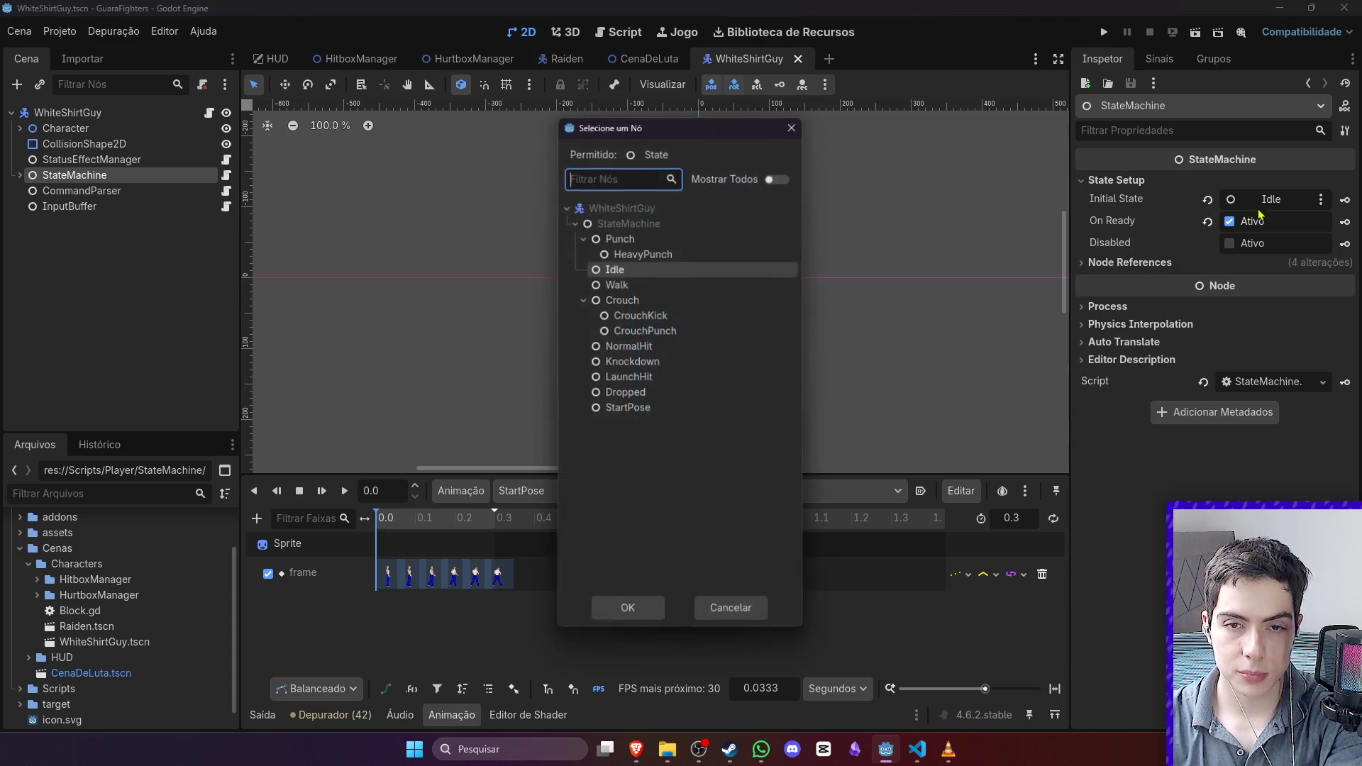
pyautogui.doubleClick(628, 407)
pyautogui.hotkey('ctrl', 's')
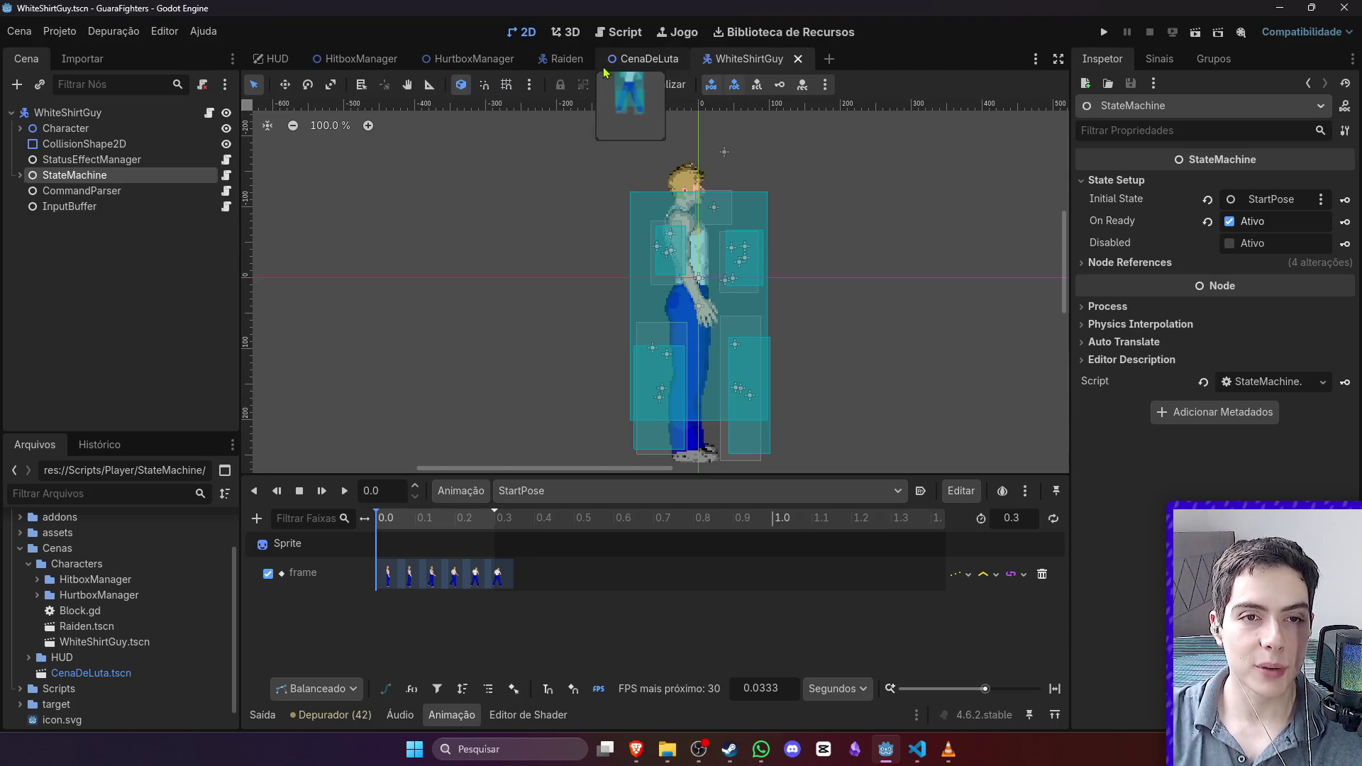
pyautogui.click(605, 70)
pyautogui.click(1202, 40)
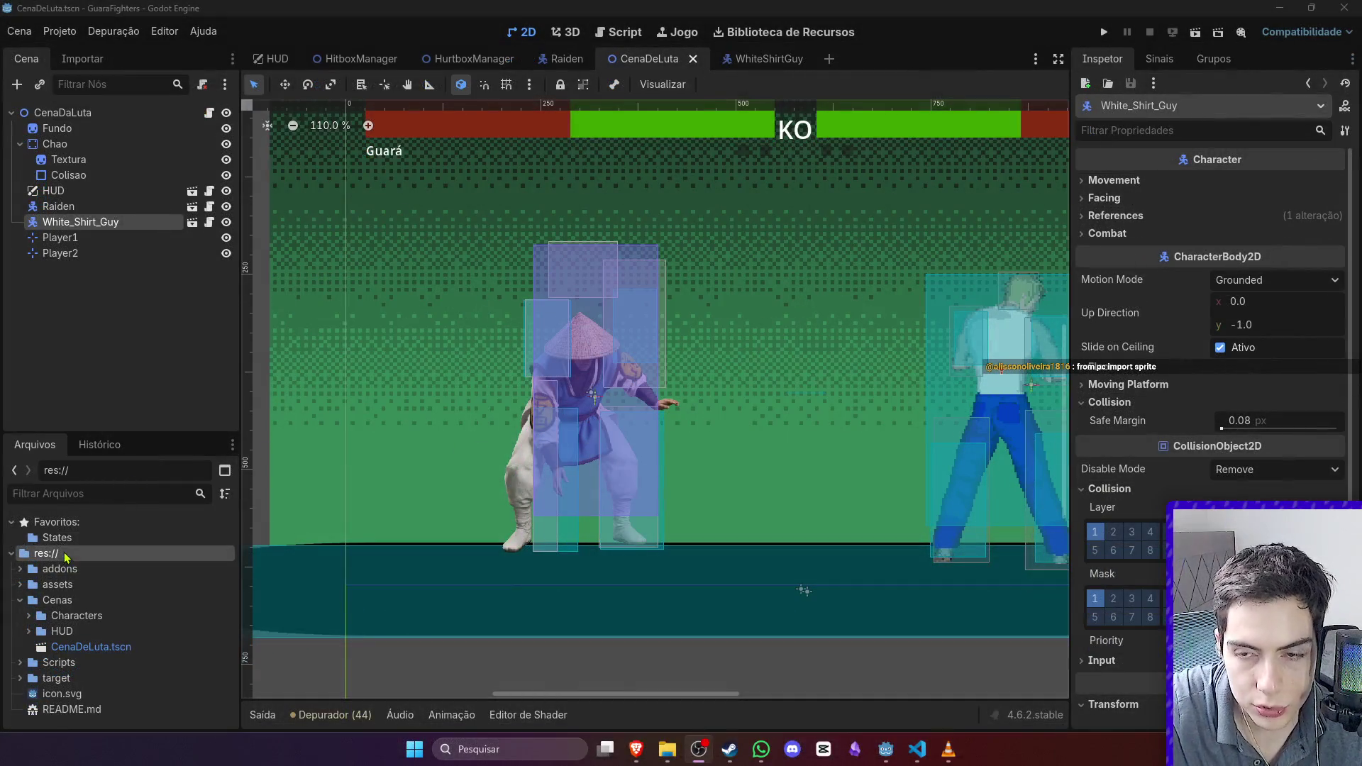
pyautogui.rightClick(64, 554)
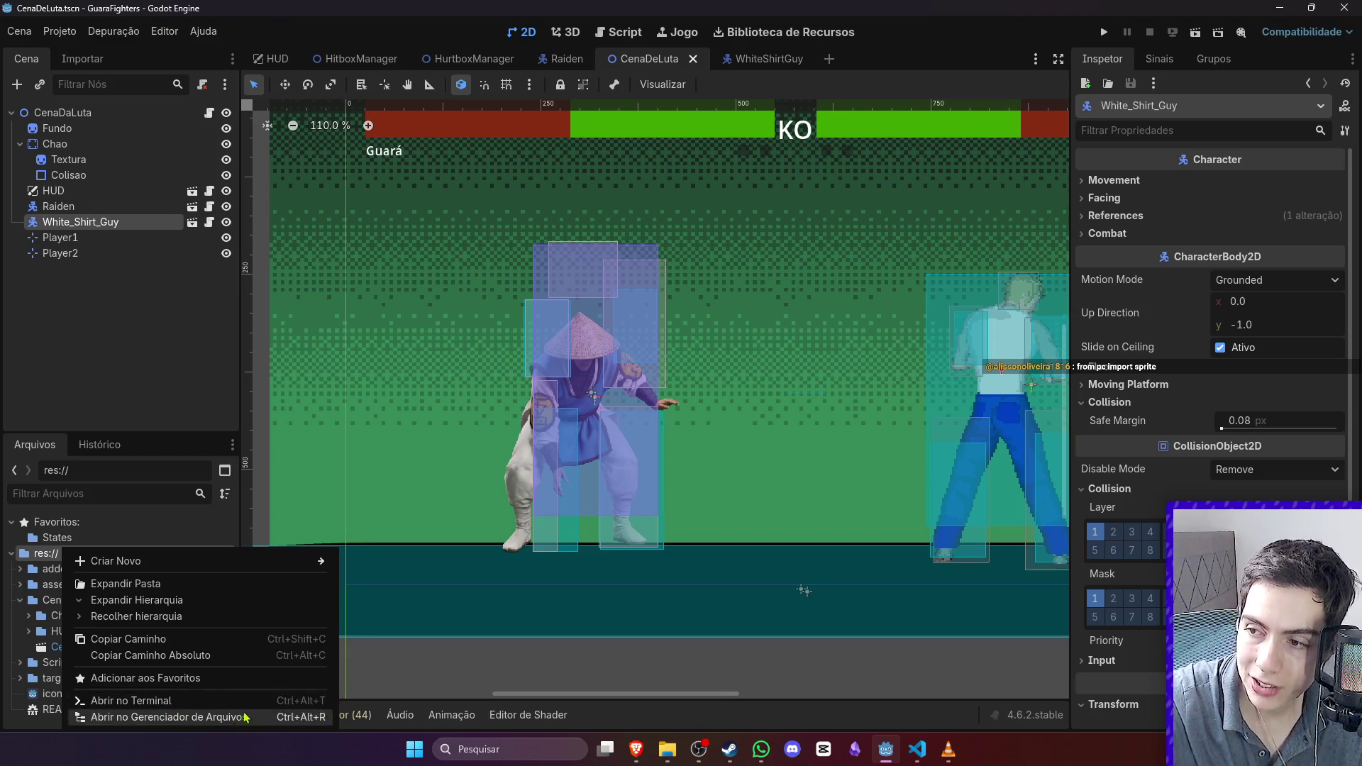
pyautogui.click(828, 658)
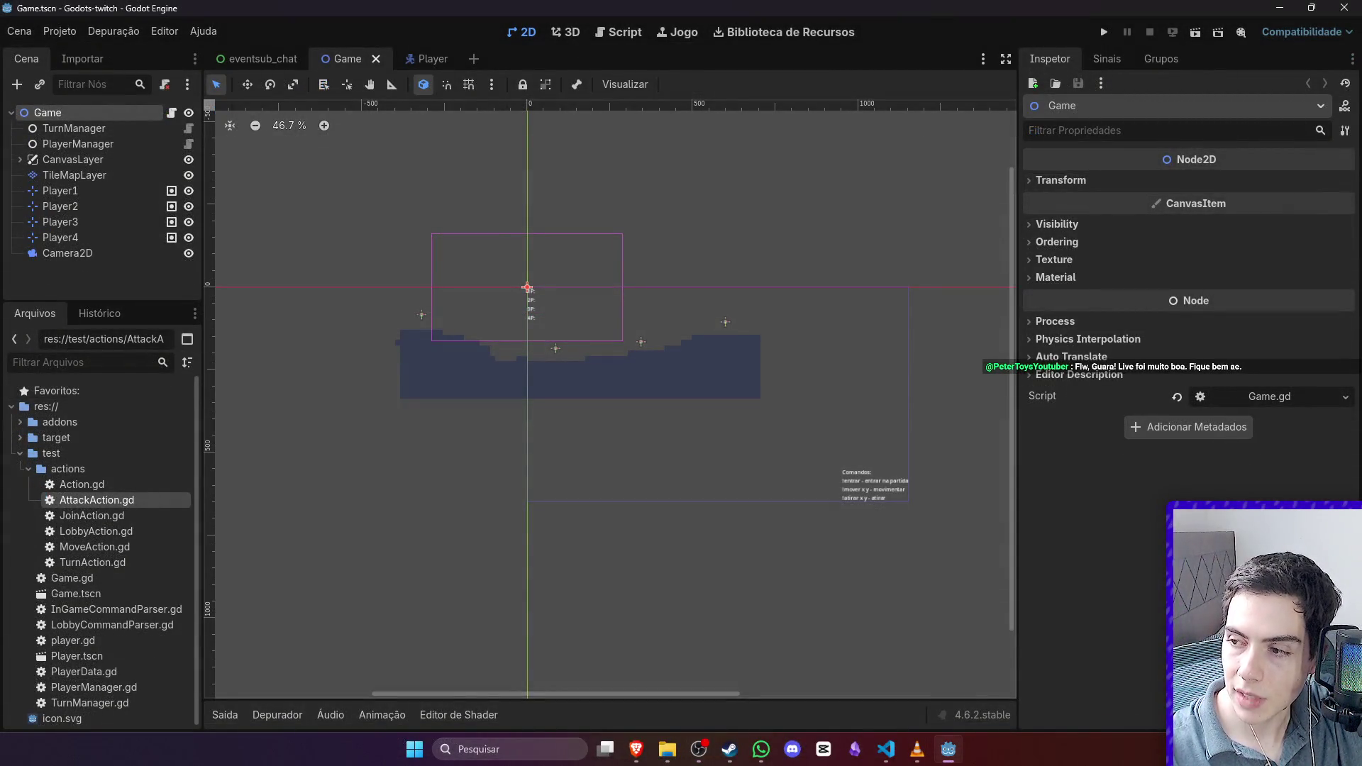
# Step: Switch over to the web browser
pyautogui.hotkey('alt', 'Tab')
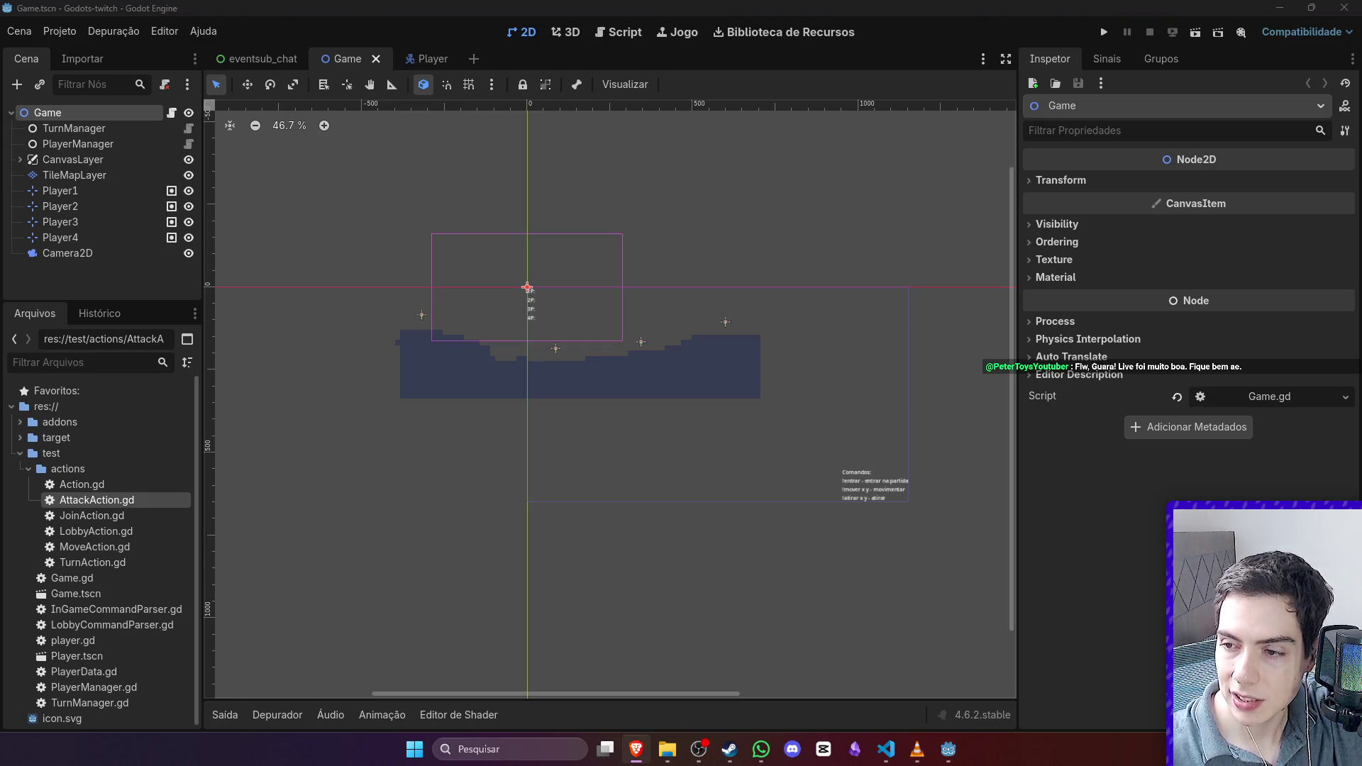
# Step: Run the Godots-twitch game, let a chat viewer join as player 1 with !entrar, then stop it
pyautogui.click(1199, 34)
pyautogui.click(1196, 32)
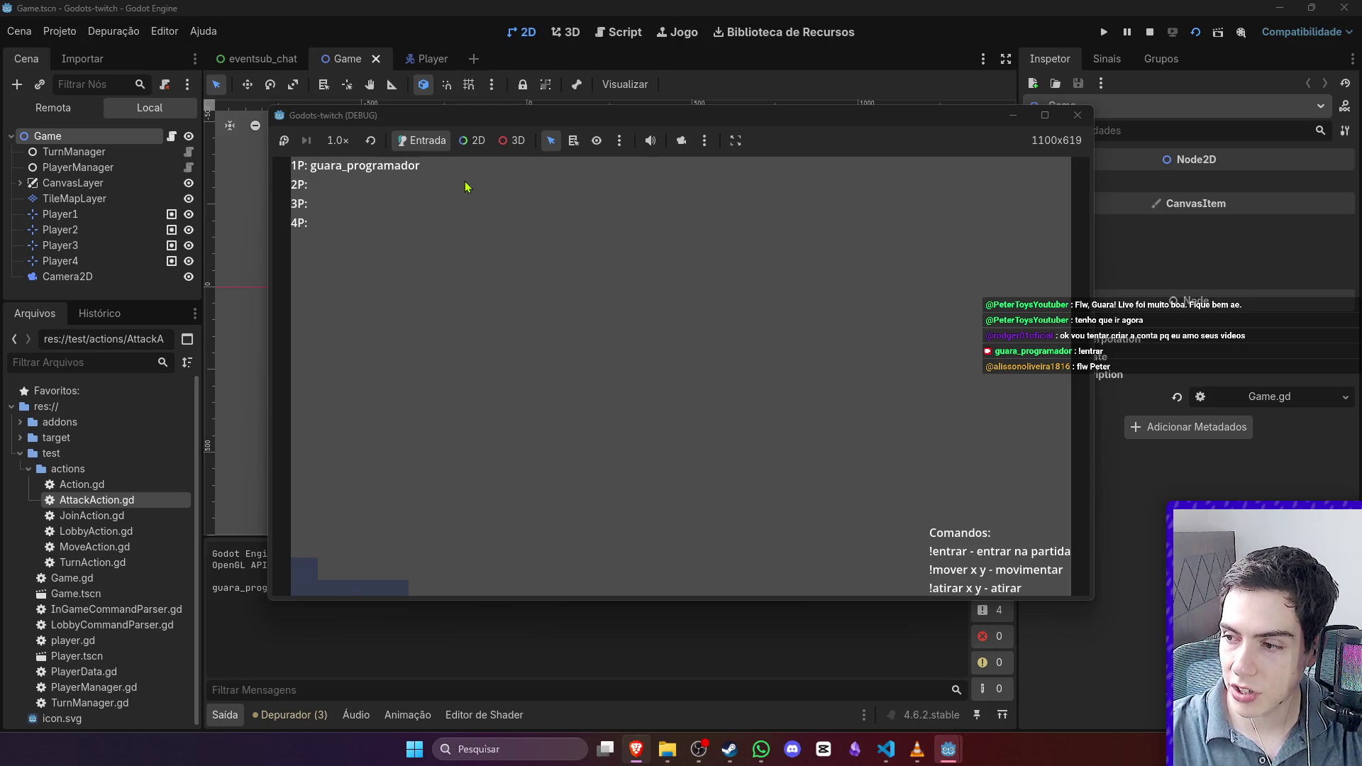
pyautogui.click(1151, 32)
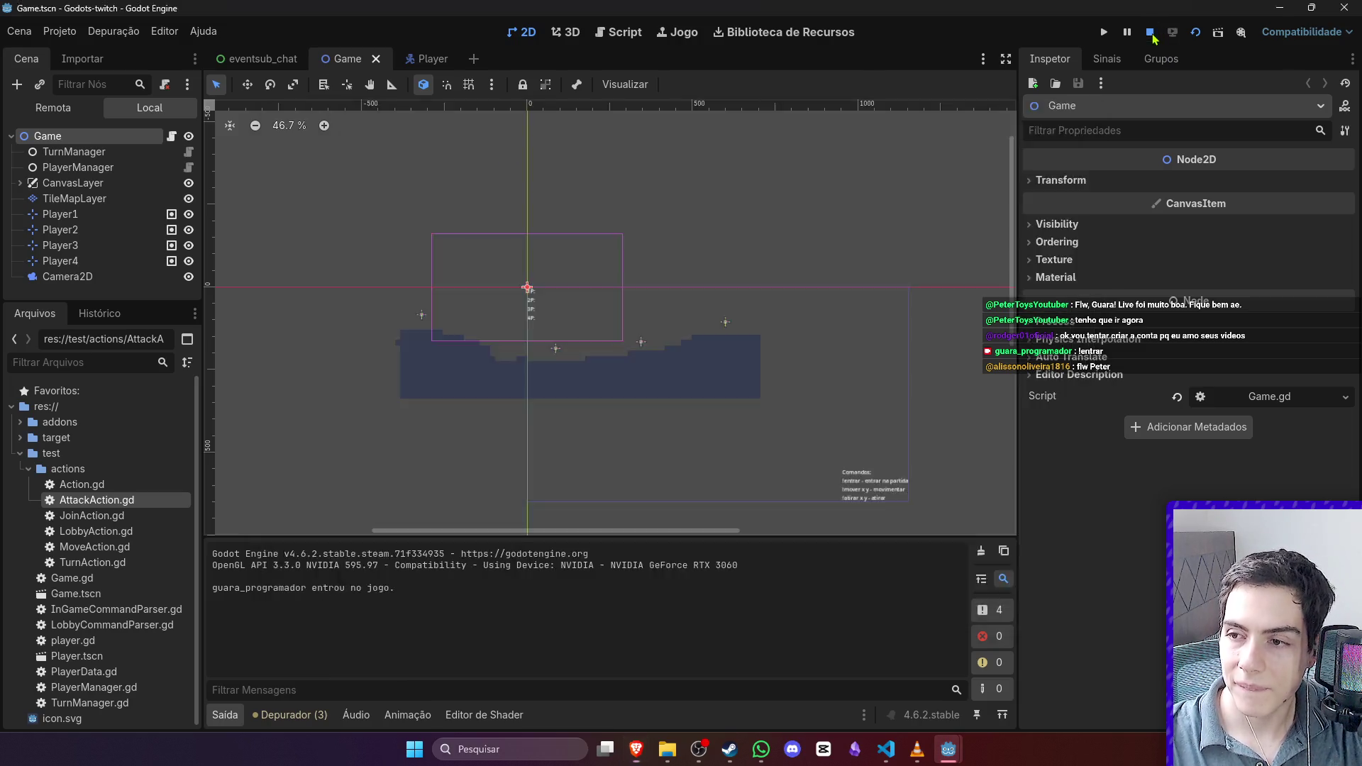